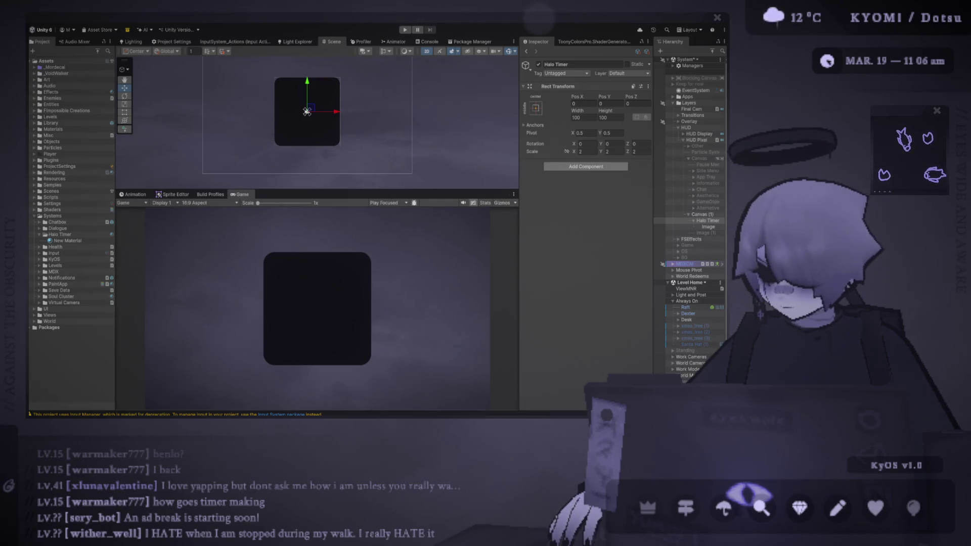
Step: Widen the Inspector panel by dragging the Scene/Game divider to the left
left_click_drag(519, 178, 449, 178)
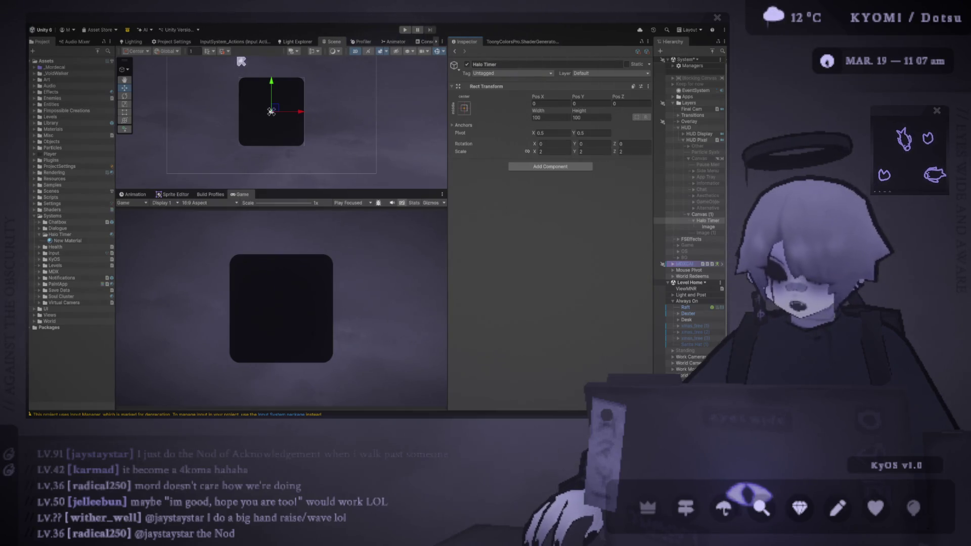
Step: Nudge the Halo Timer image up and right, then bring up Photoshop on a blank canvas
mouse_move(275, 109)
left_mouse_down()
mouse_move(289, 101)
mouse_move(323, 111)
left_mouse_up()
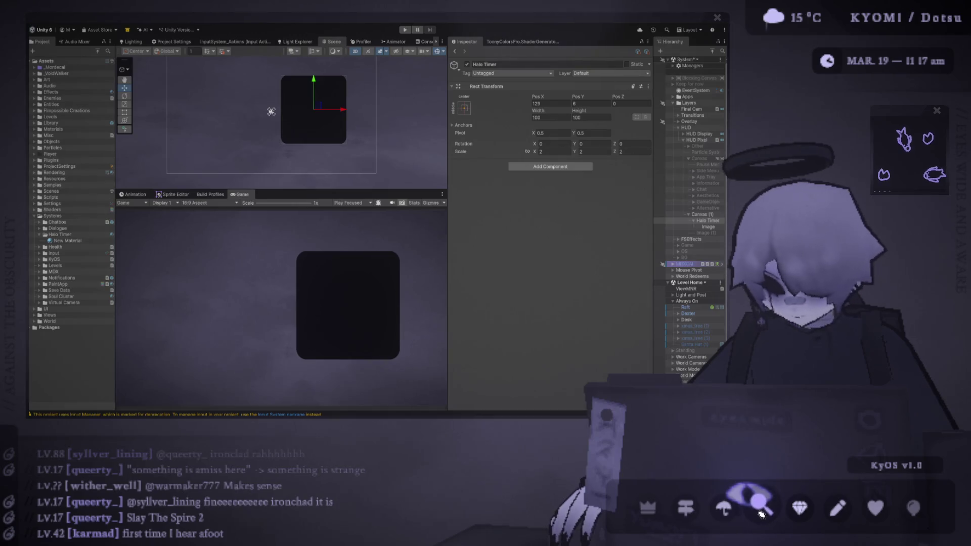
left_click(799, 508)
left_click_drag(460, 43, 443, 37)
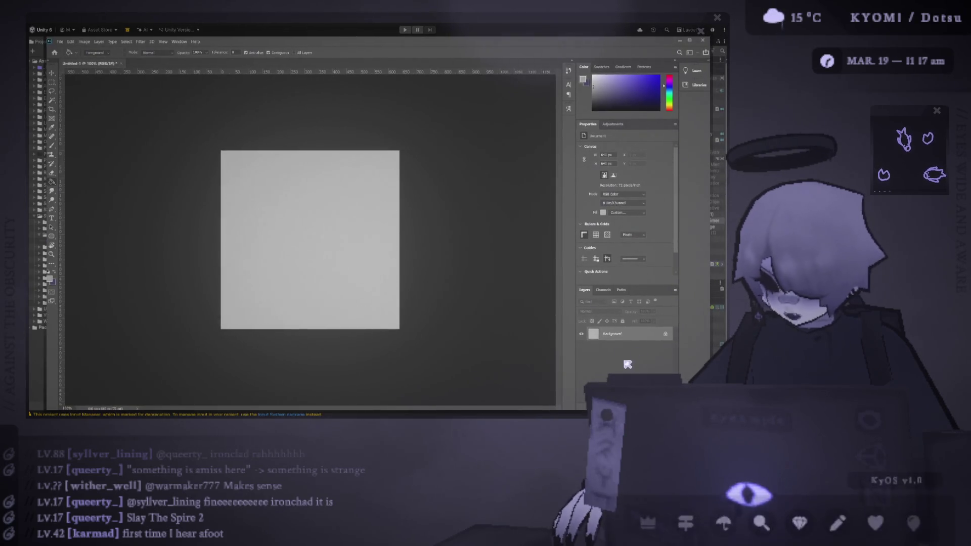
Step: Draw a large circle on a new layer and give it a 50 px stroke
key("ctrl+shift+alt+n")
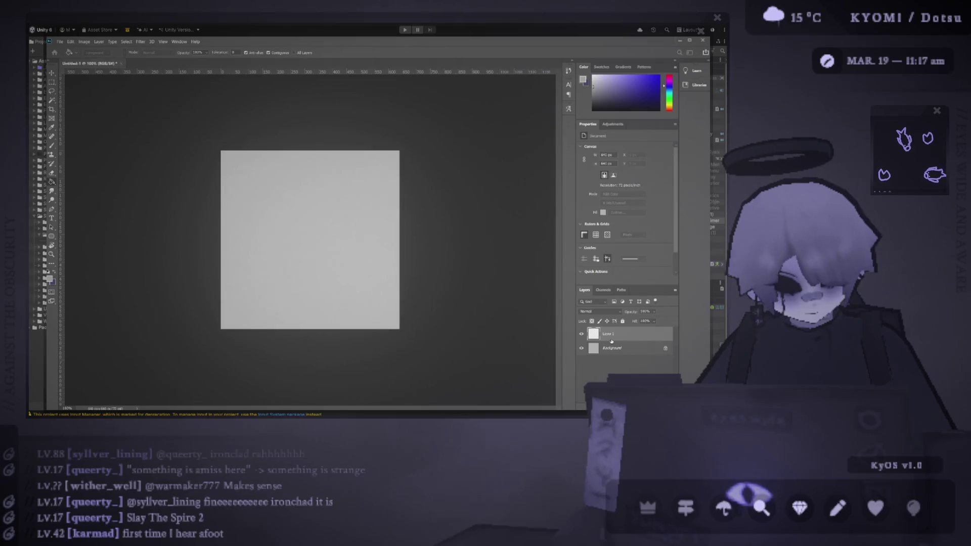
left_click(51, 236)
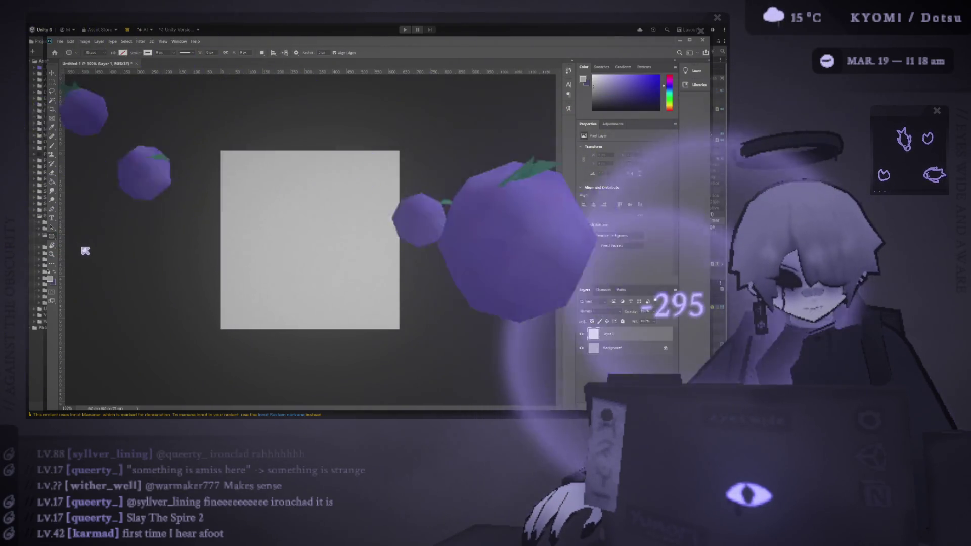
left_click_drag(242, 168, 380, 305)
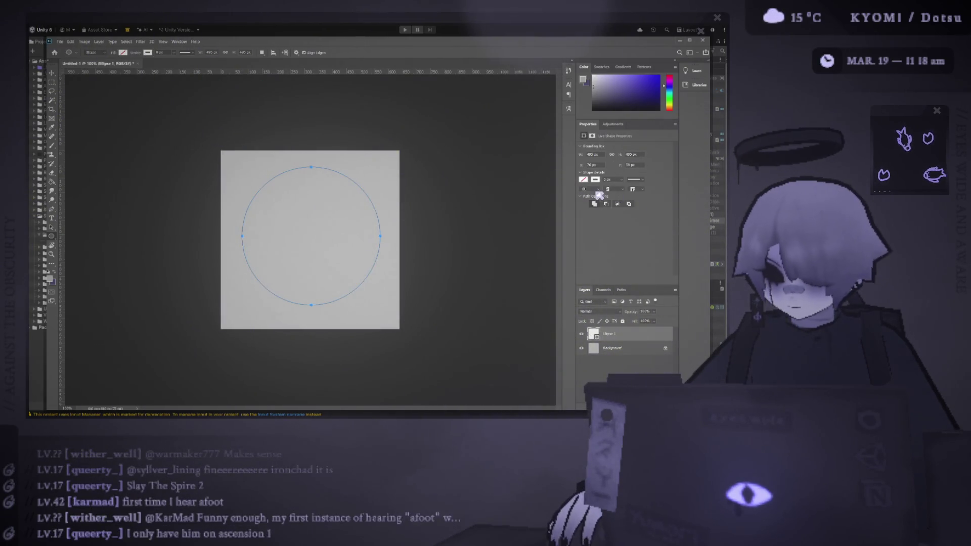
left_click(606, 179)
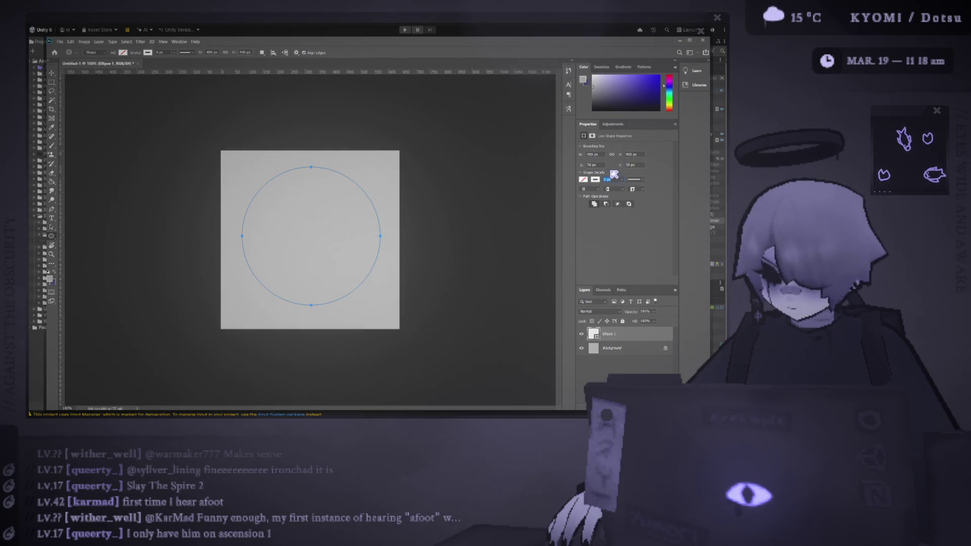
type("10")
key("Return")
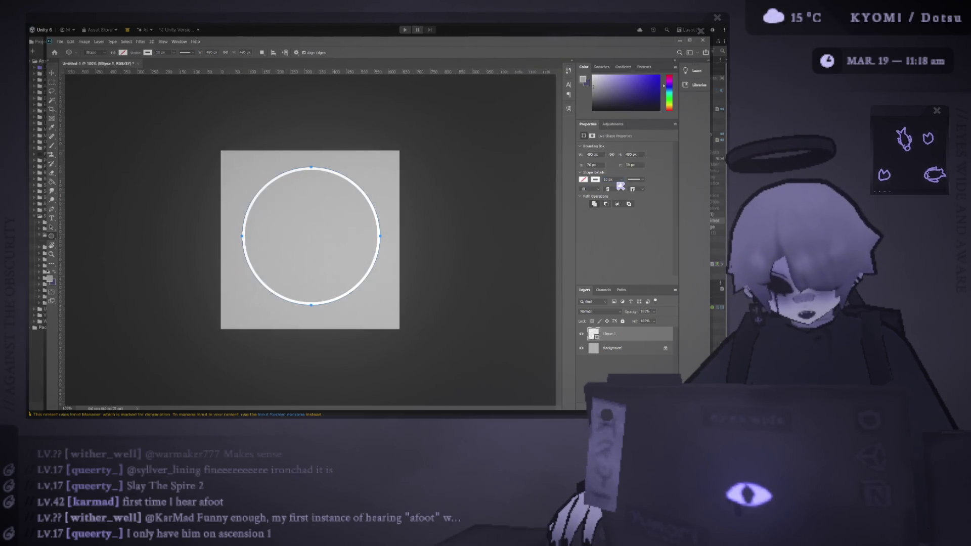
left_click(607, 179)
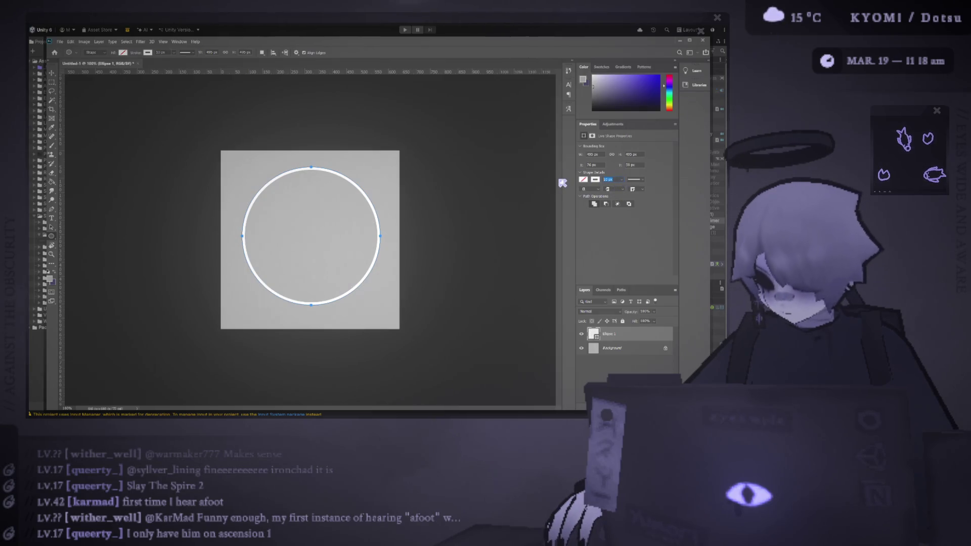
type("50")
key("Return")
Step: Centre the ring vertically on the canvas
left_click(51, 73)
left_click(170, 138)
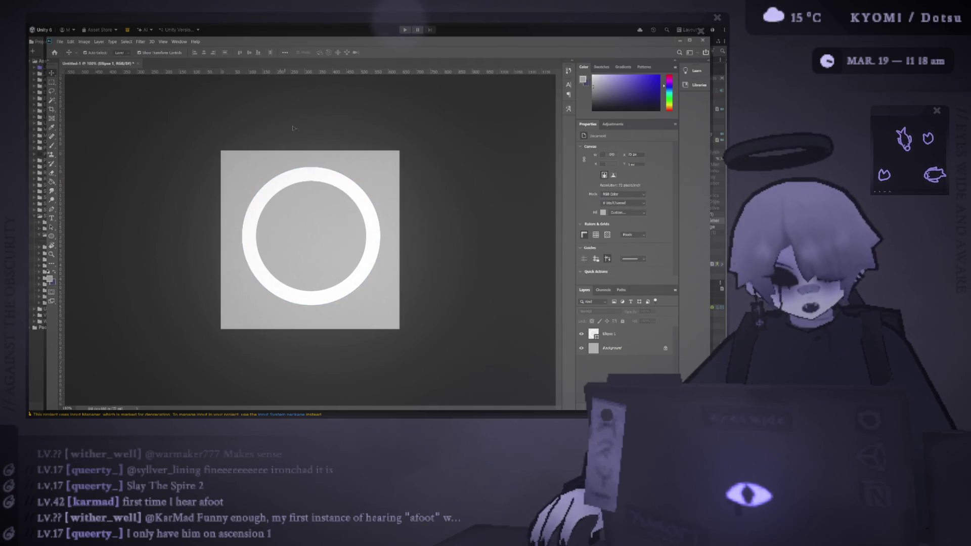
left_click(325, 174)
key("ctrl+a")
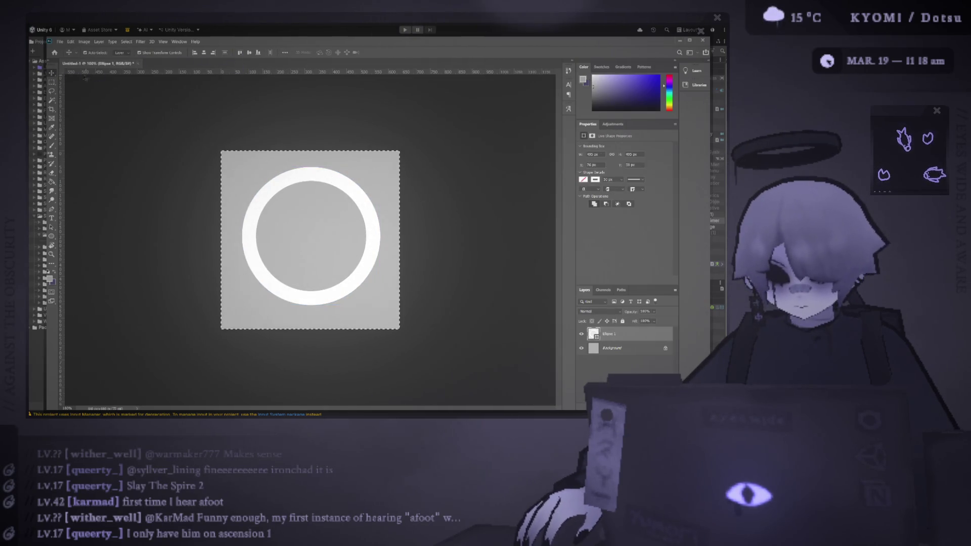
left_click(249, 52)
key("ctrl+d")
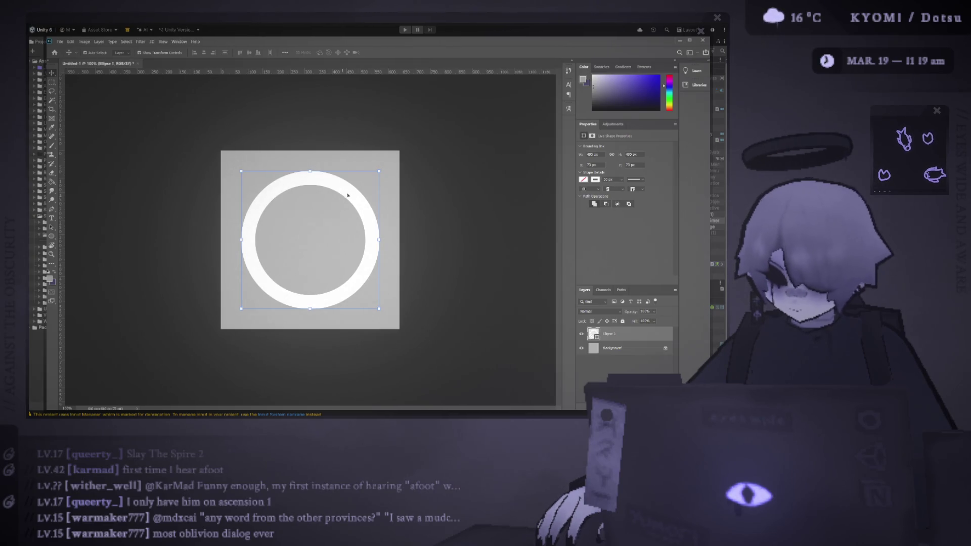
Step: Centre the ring horizontally, then briefly hide the Background to check transparency
key("shift+Right")
key("shift+Right")
key("ctrl+a")
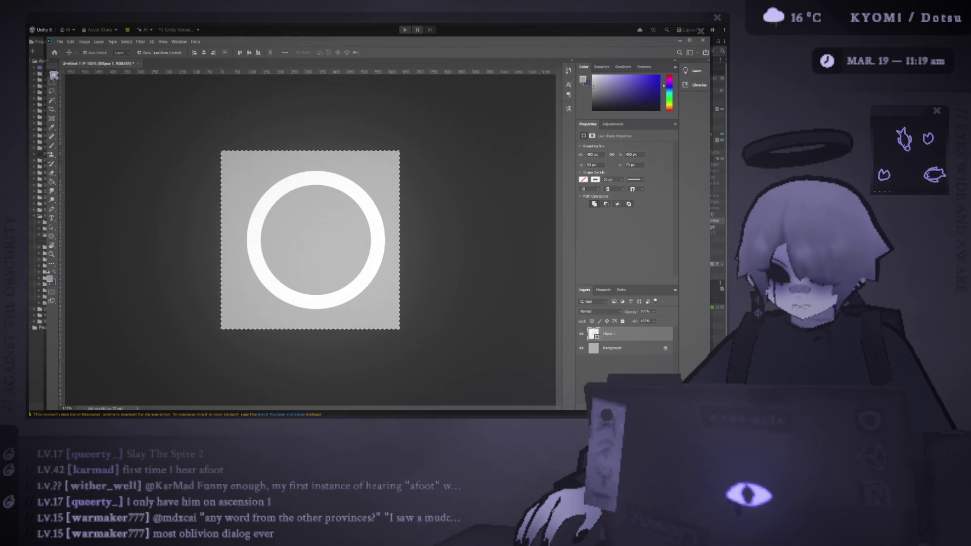
left_click(246, 53)
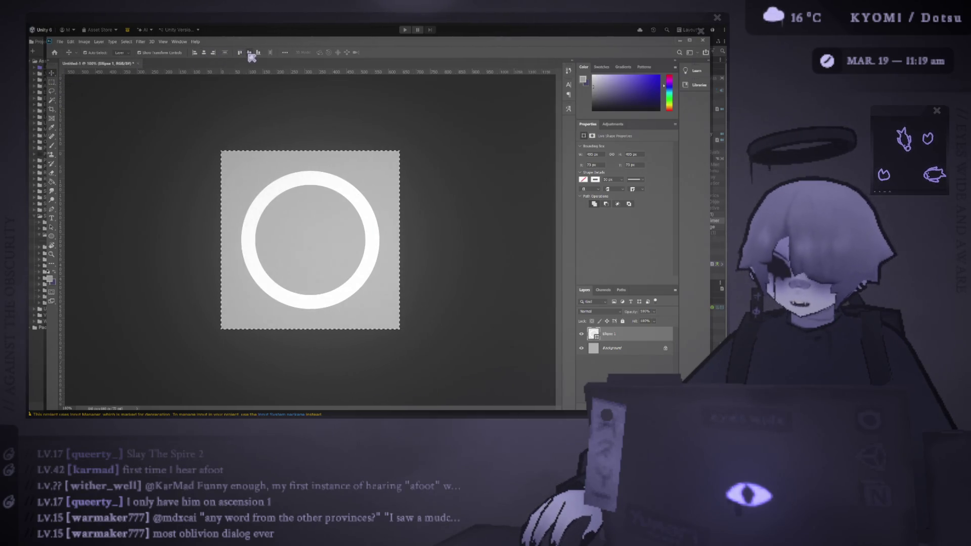
left_click(158, 152)
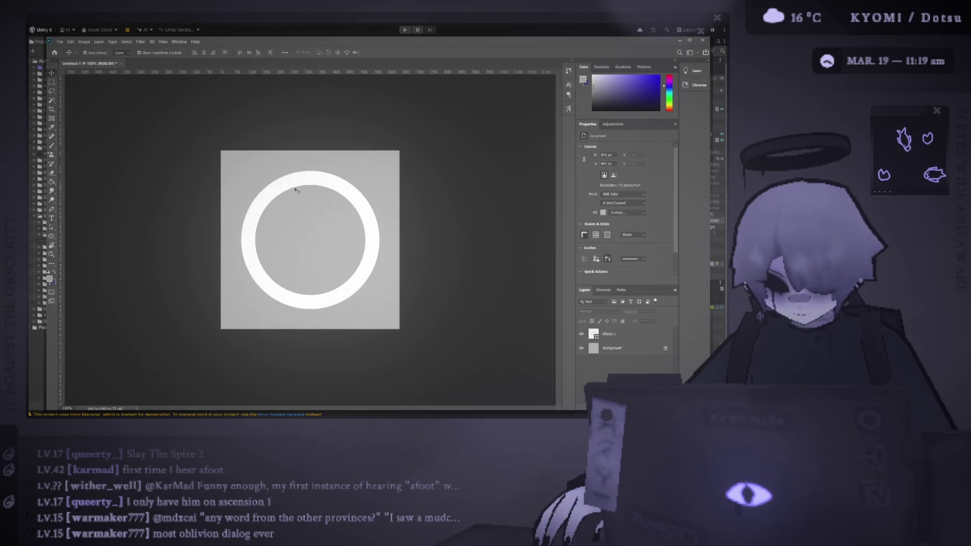
left_click(582, 351)
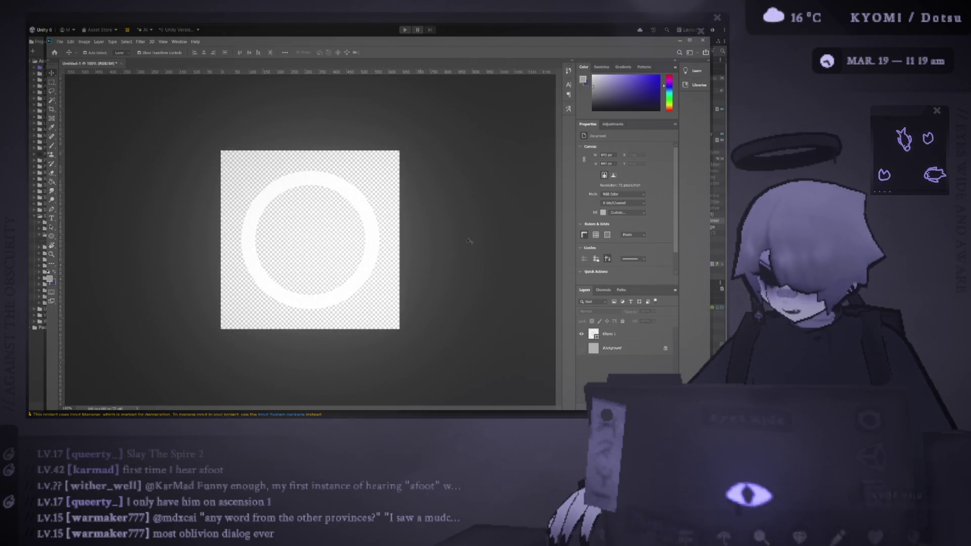
left_click(582, 349)
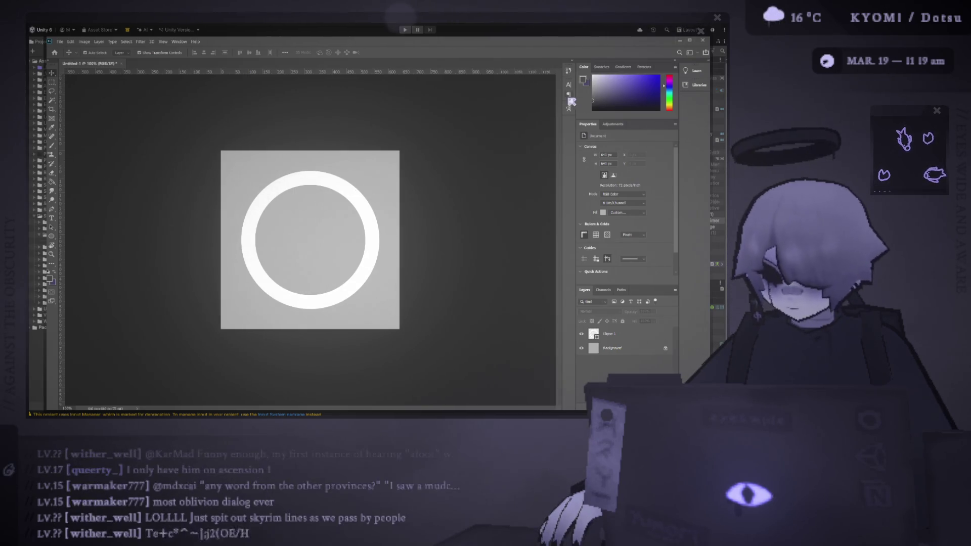
Step: Scale the white ring down to about 79% around its centre and commit
scroll(343, 264, "down", 3)
scroll(341, 263, "up", 2)
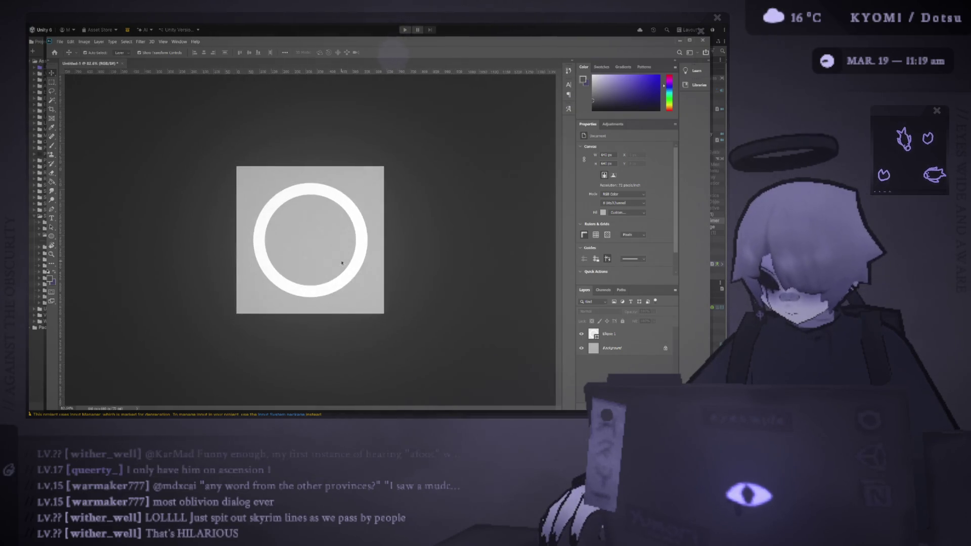
scroll(354, 232, "up", 2)
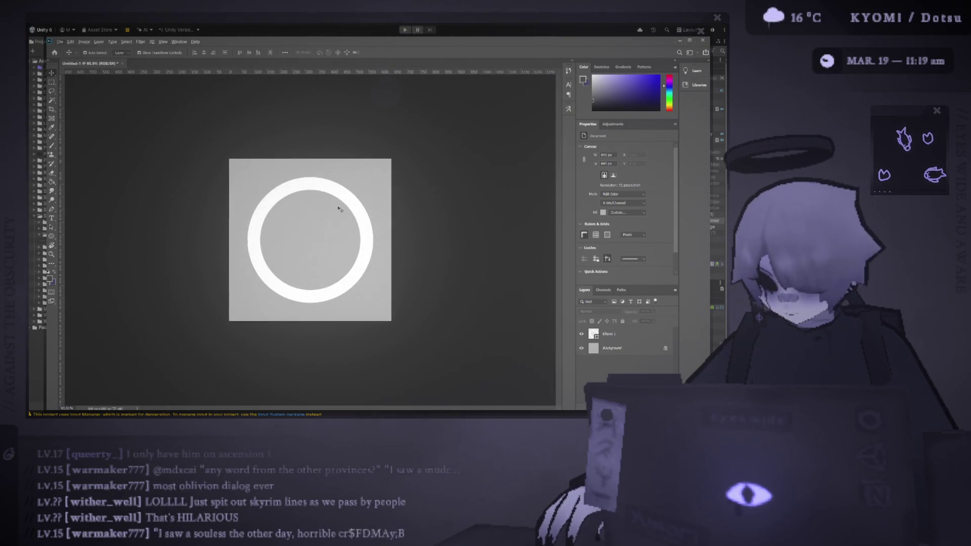
left_click(364, 218)
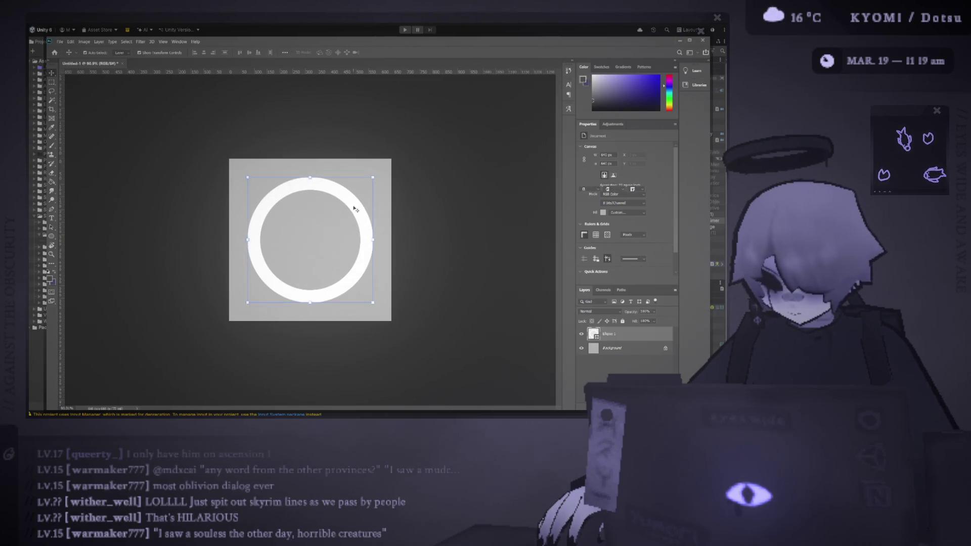
left_click_drag(373, 240, 362, 241)
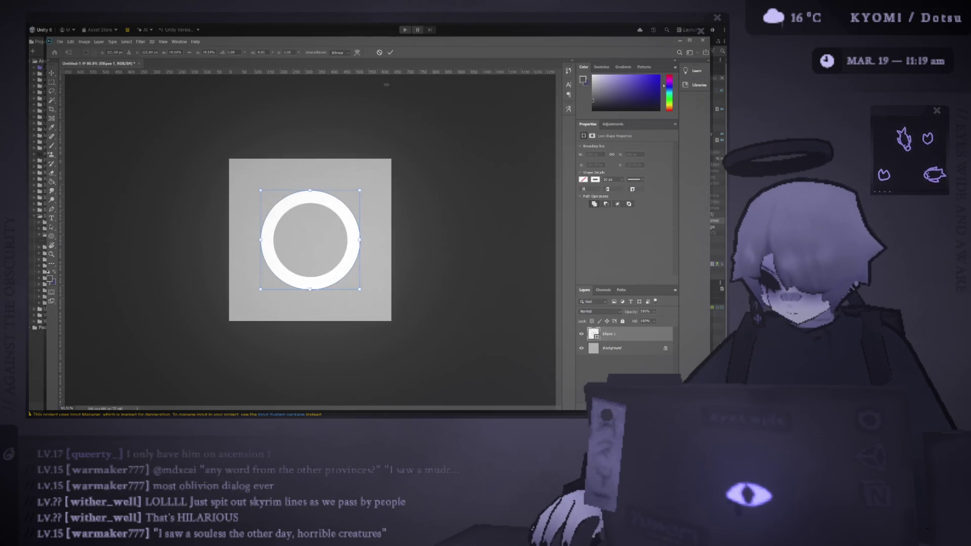
left_click(391, 52)
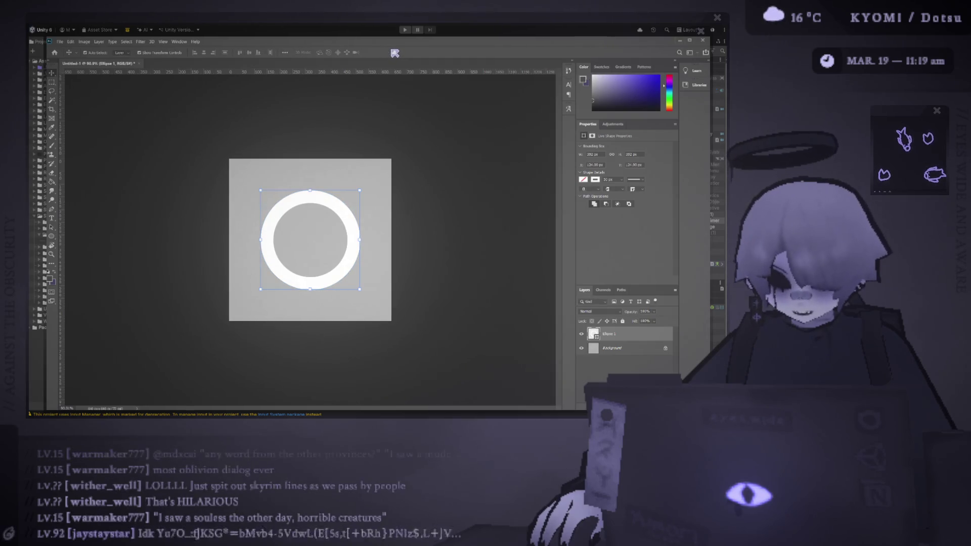
left_click(173, 165)
Step: Select the Brush tool for painting
scroll(243, 201, "up", 5)
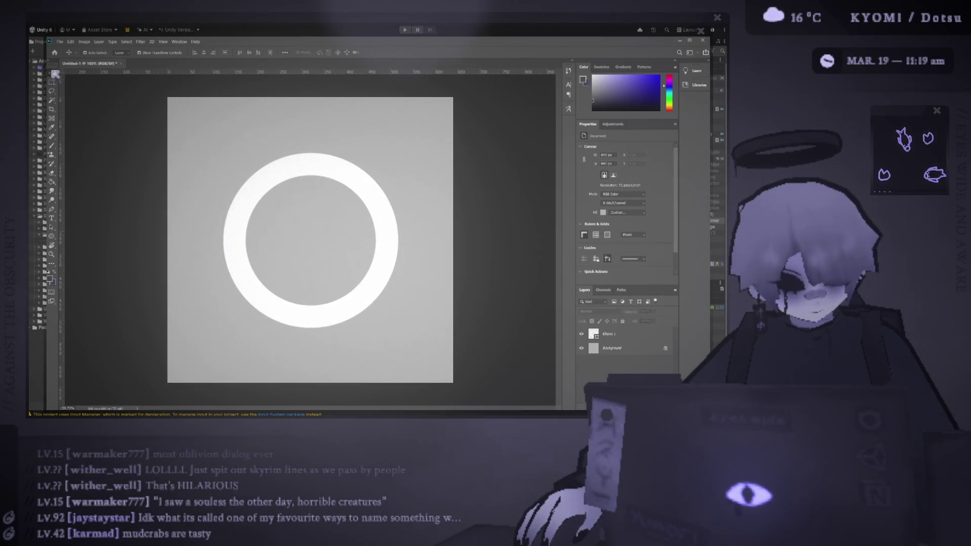
left_click(56, 74)
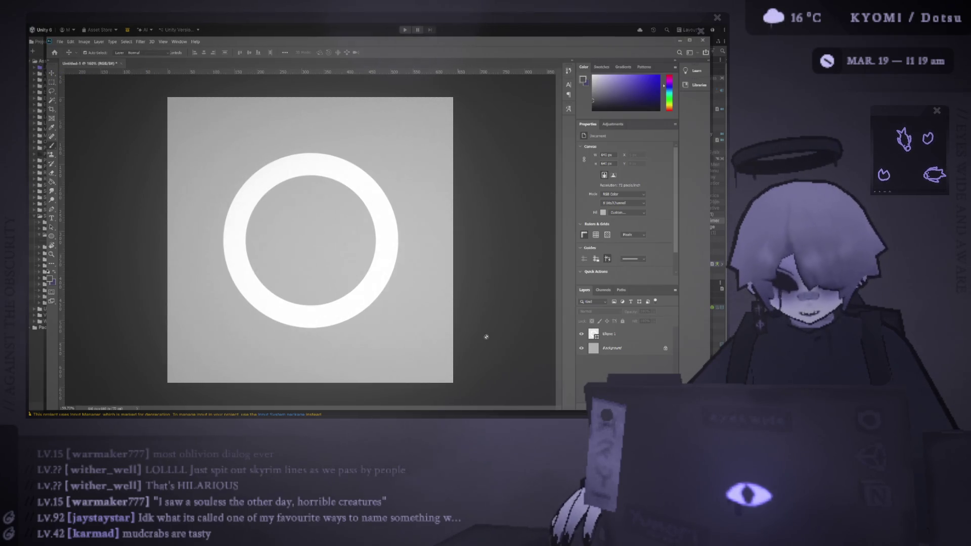
key("b")
scroll(234, 278, "up", 5)
scroll(249, 305, "down", 5)
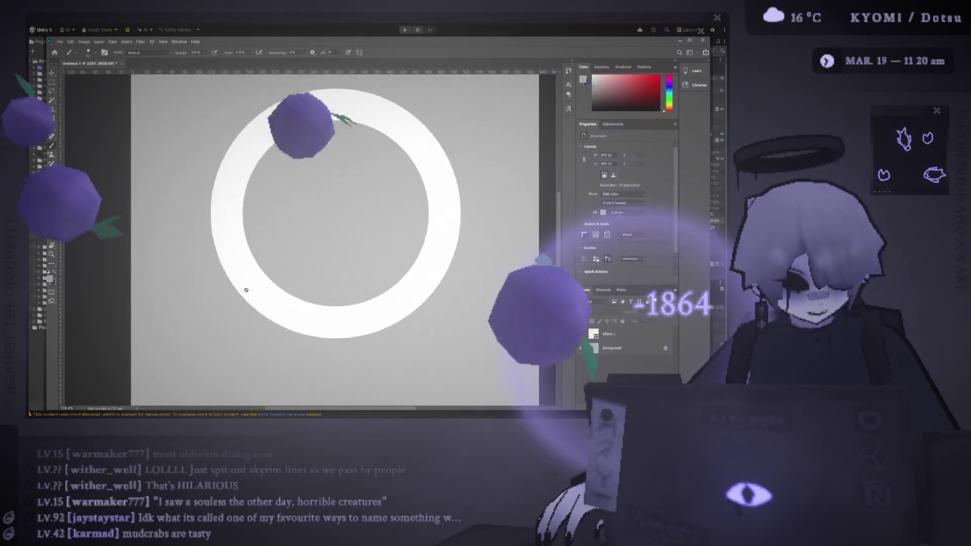
Step: On a new layer, paint a white stem hanging down from the ring's lower-left
scroll(253, 273, "down", 2)
left_click(262, 247)
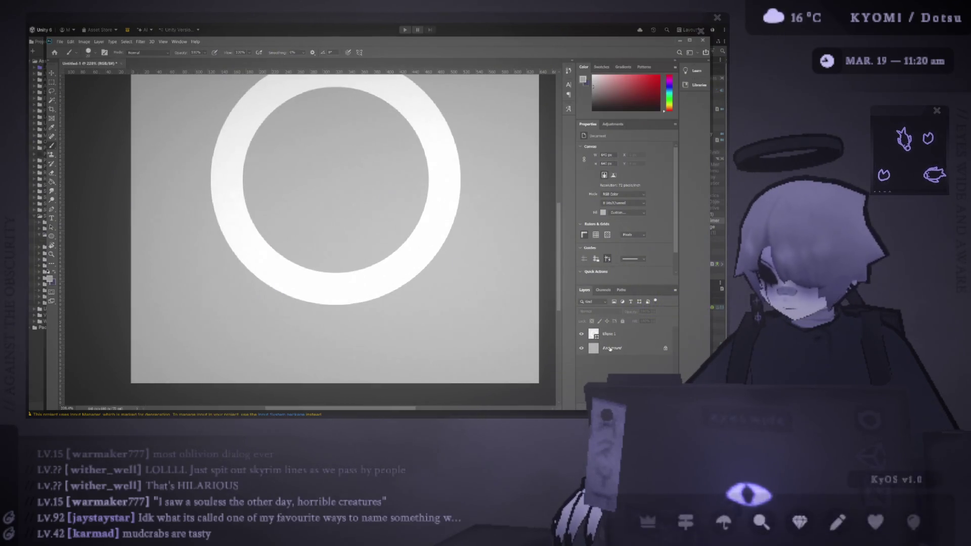
key("ctrl+shift+alt+n")
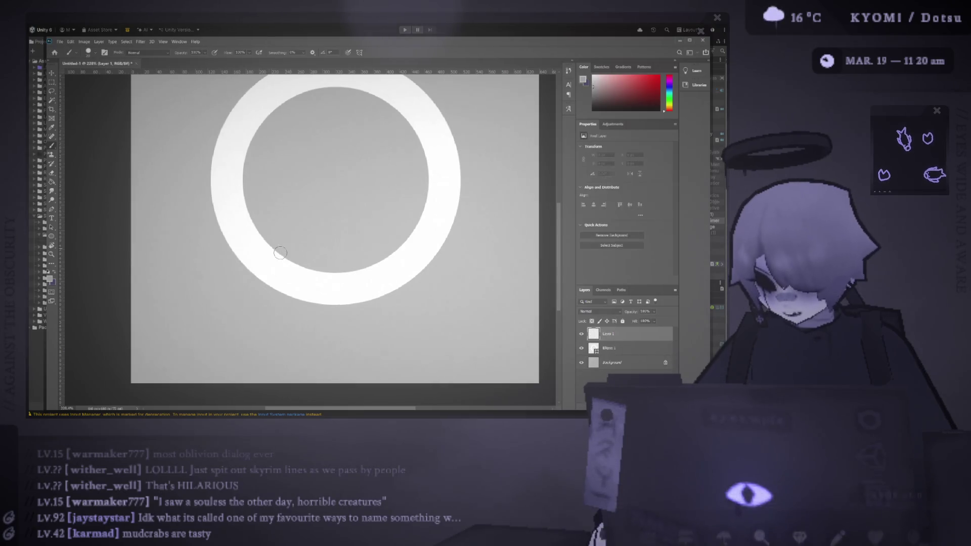
left_click_drag(252, 248, 257, 286)
key("ctrl+z")
left_click_drag(255, 249, 257, 334)
scroll(260, 269, "down", 2)
scroll(260, 268, "down", 2)
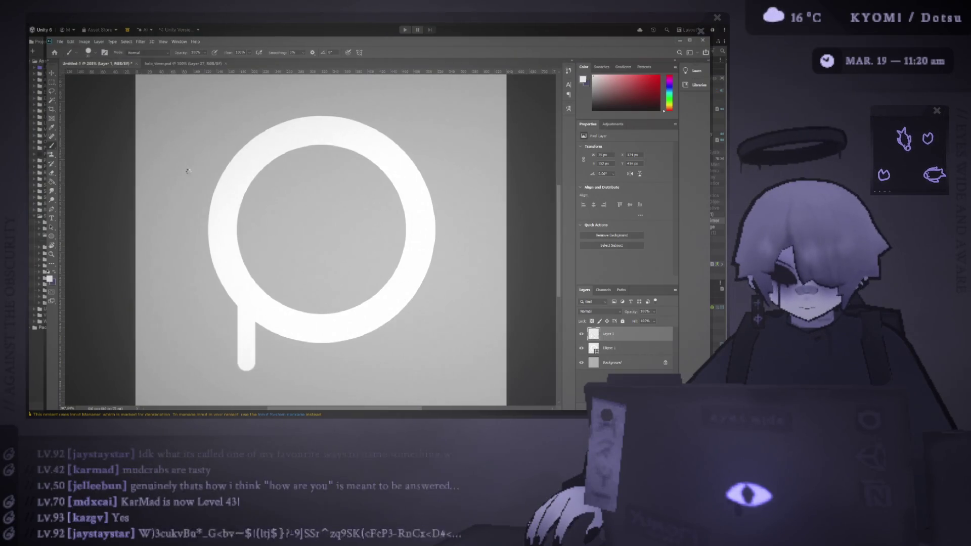
scroll(187, 202, "up", 5)
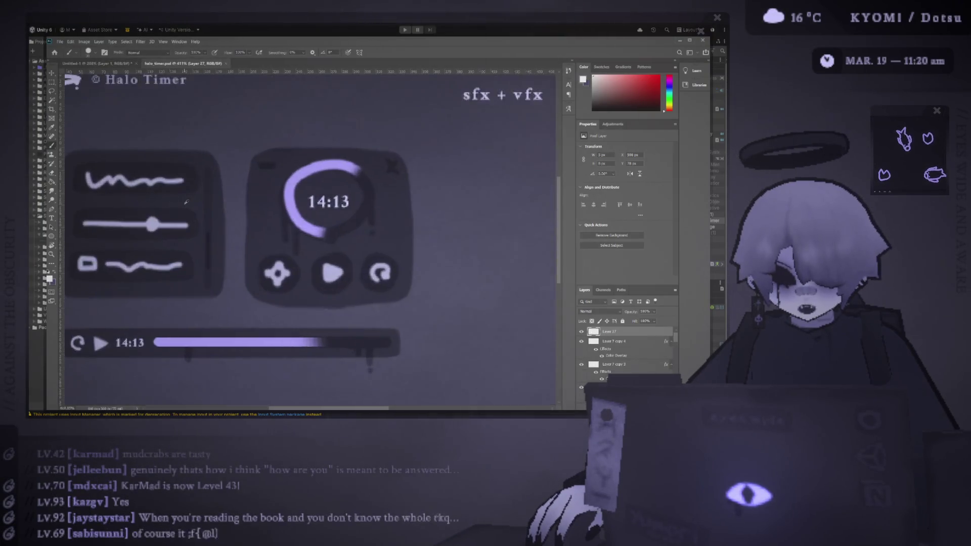
Step: Switch back to the Untitled-1 ring document
left_click(109, 68)
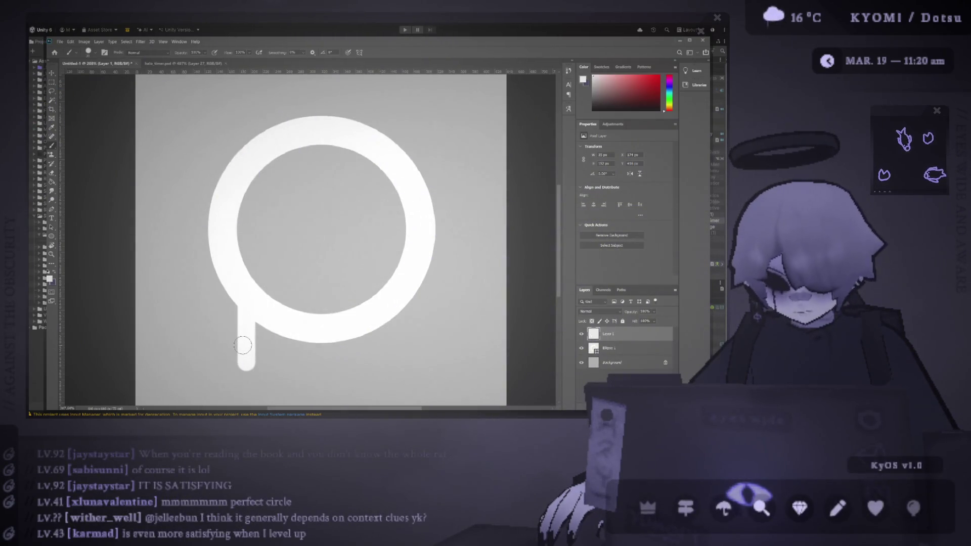
Step: Move the white stem up against the ring's left side
key("v")
mouse_move(248, 349)
left_mouse_down()
mouse_move(220, 308)
mouse_move(215, 252)
mouse_move(204, 285)
left_mouse_up()
scroll(212, 257, "up", 3)
scroll(215, 262, "down", 2)
left_click(155, 268)
left_click(113, 289)
scroll(112, 288, "down", 2)
scroll(155, 287, "up", 3)
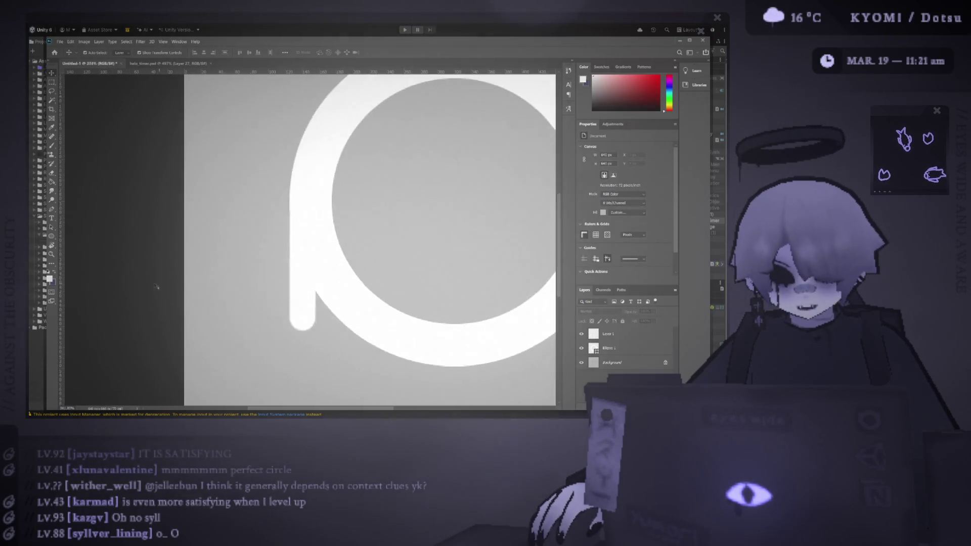
mouse_move(300, 262)
left_mouse_down()
mouse_move(299, 247)
mouse_move(298, 320)
left_mouse_up()
scroll(272, 263, "down", 2)
Step: Reset the stem's scale and shorten it from the top, committing the transform
key("ctrl+z")
key("ctrl+z")
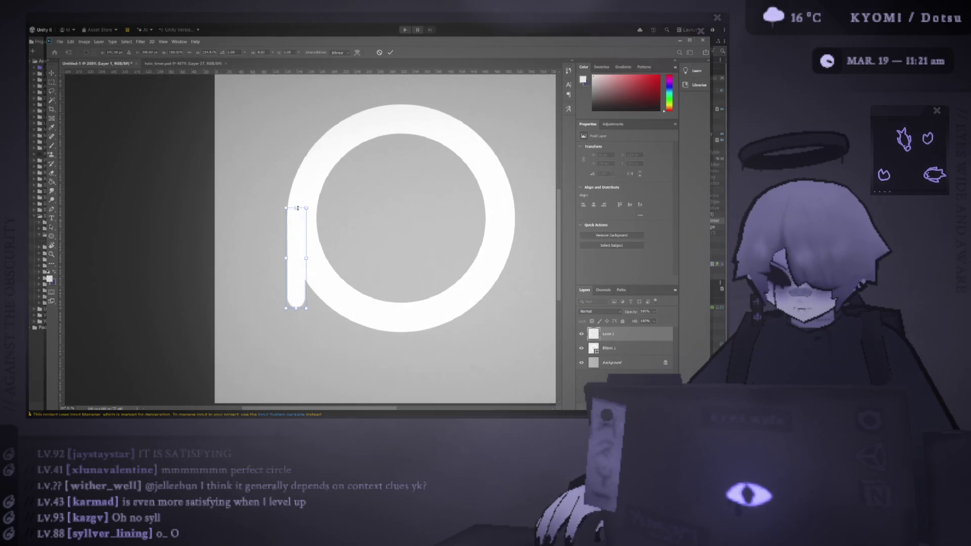
mouse_move(298, 196)
left_mouse_down()
mouse_move(295, 242)
mouse_move(295, 227)
left_mouse_up()
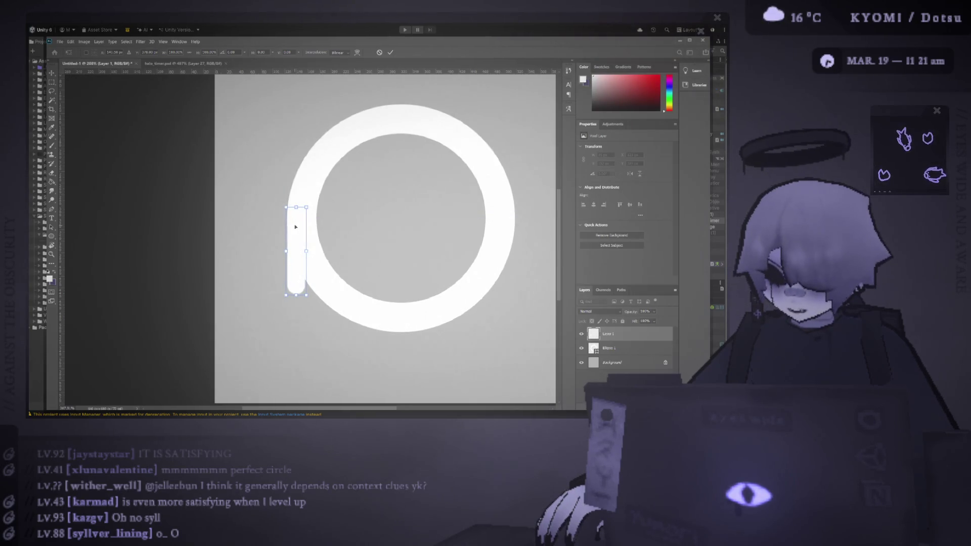
scroll(296, 227, "up", 2)
left_click(392, 52)
Step: Select the stem and delete it together with its layer
scroll(224, 219, "down", 2)
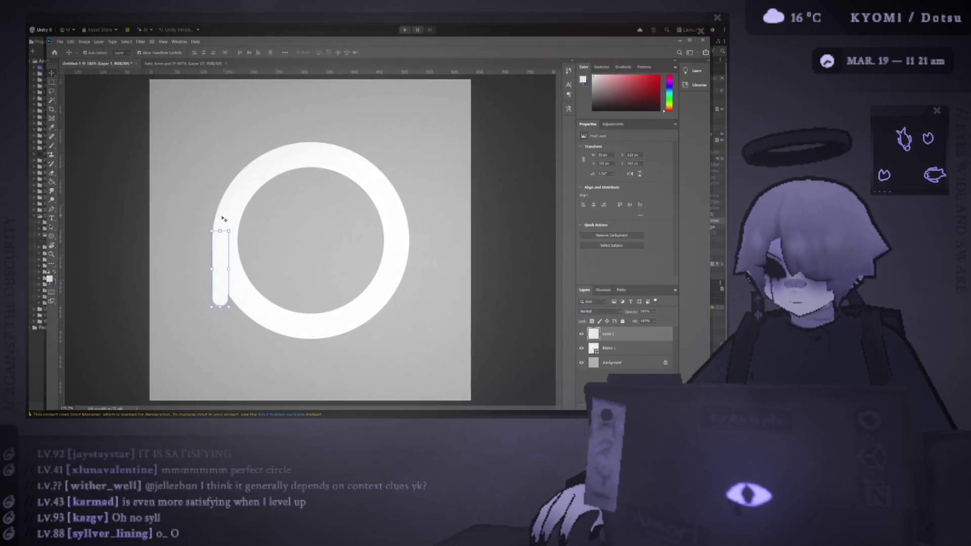
left_click(220, 277)
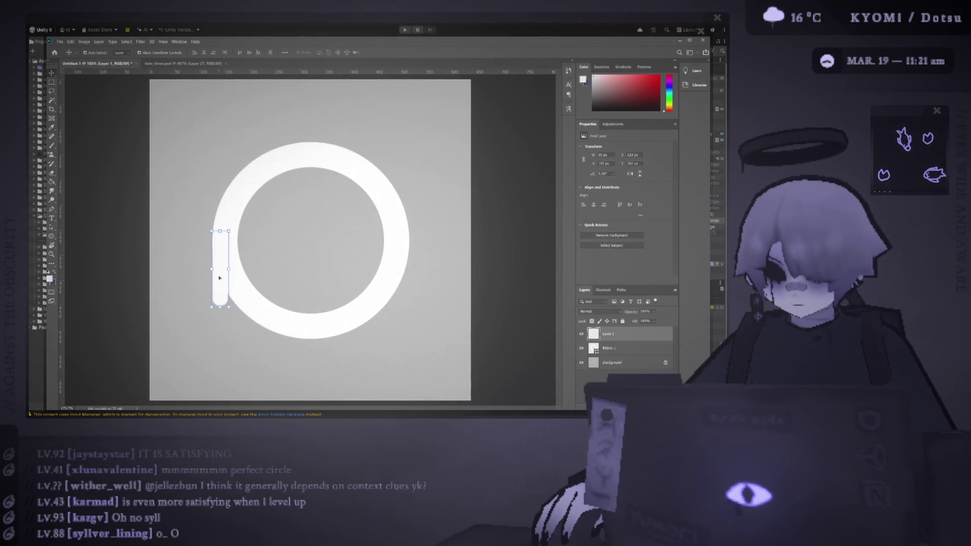
key("Delete")
key("b")
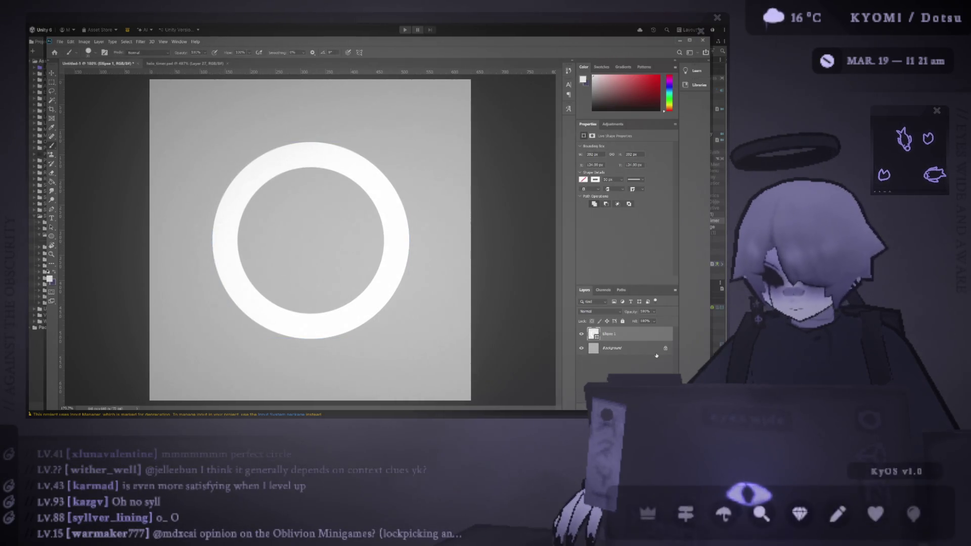
Step: Add a new layer and try a drip down the ring's left edge, then undo it
key("ctrl+shift+alt+n")
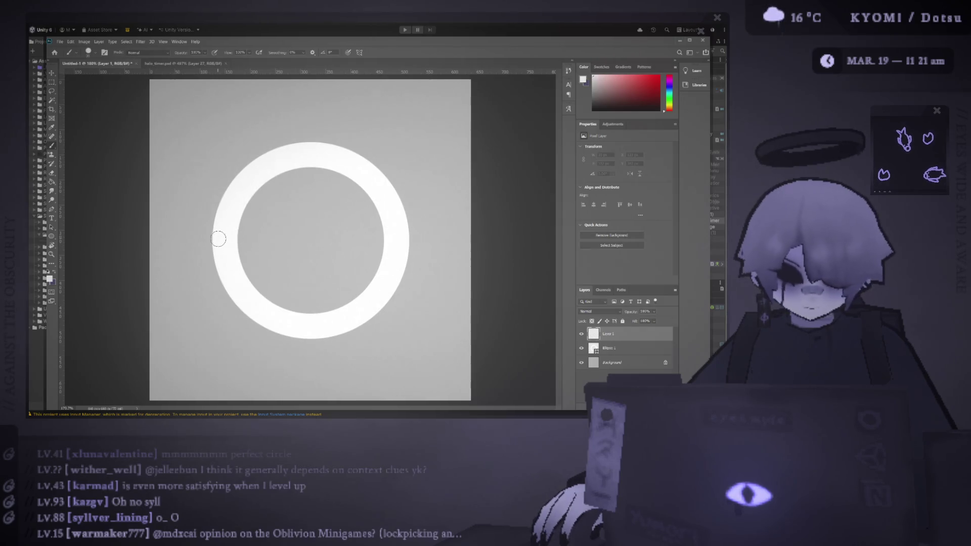
left_click_drag(221, 240, 221, 336)
key("ctrl+z")
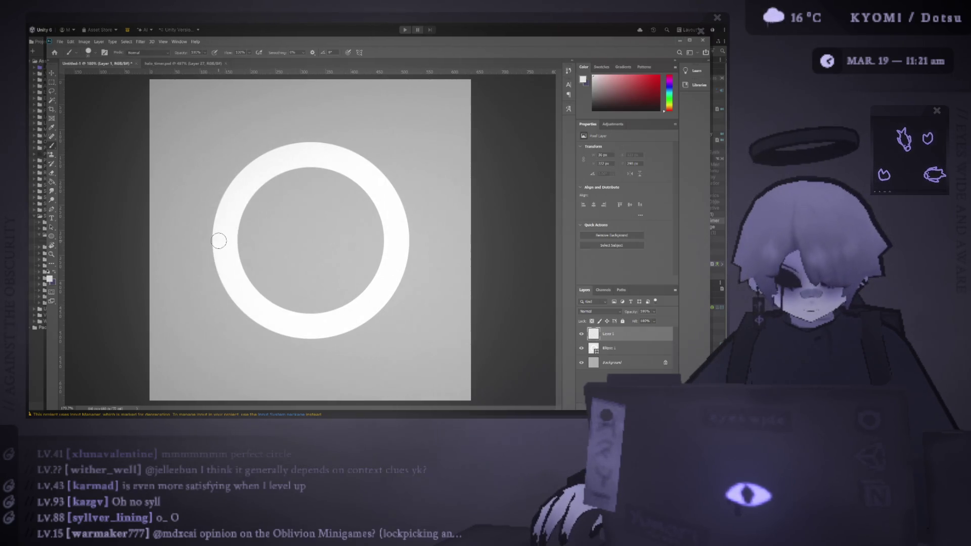
key("ctrl+z")
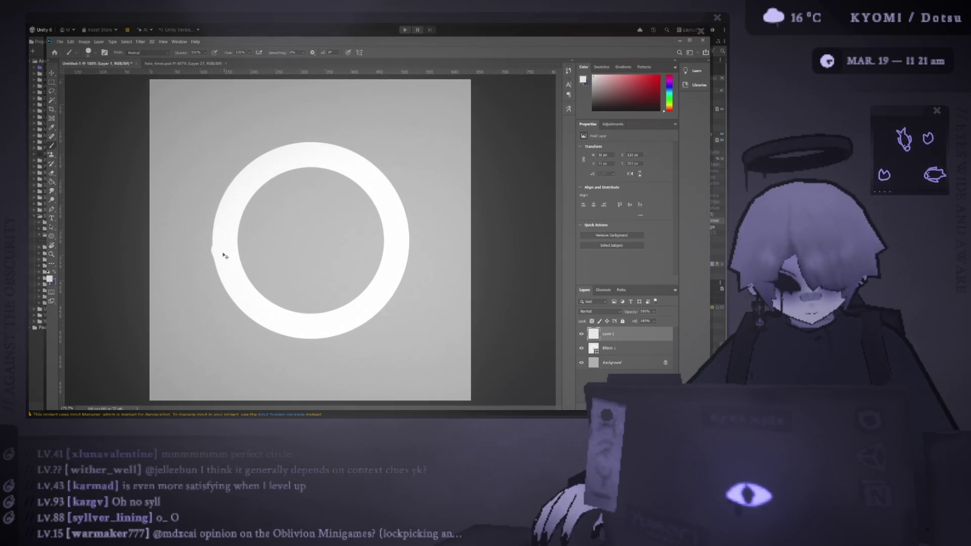
key("ctrl+z")
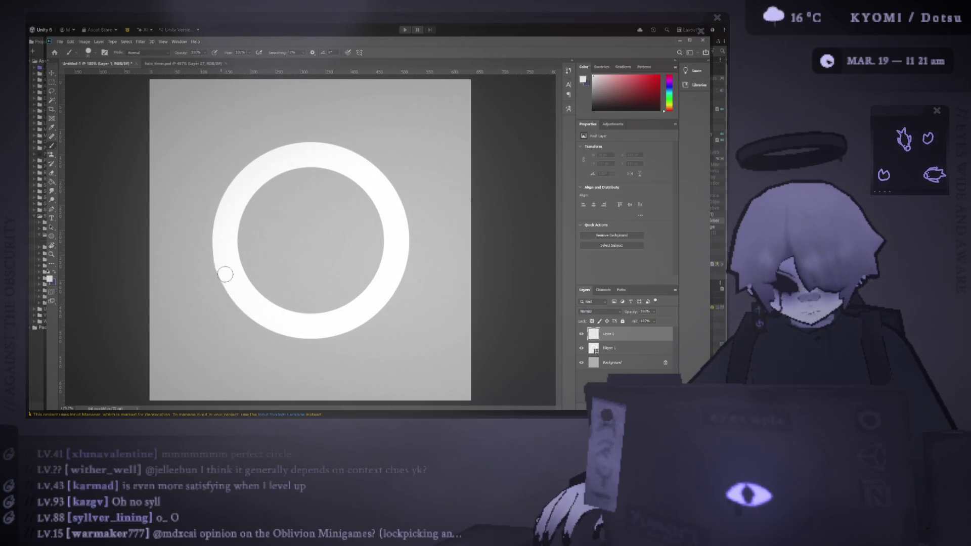
Step: Repaint the white drip from the ring's lower-left until it fits, then zoom out
left_click_drag(225, 274, 229, 326)
scroll(230, 329, "down", 2)
scroll(243, 237, "up", 5)
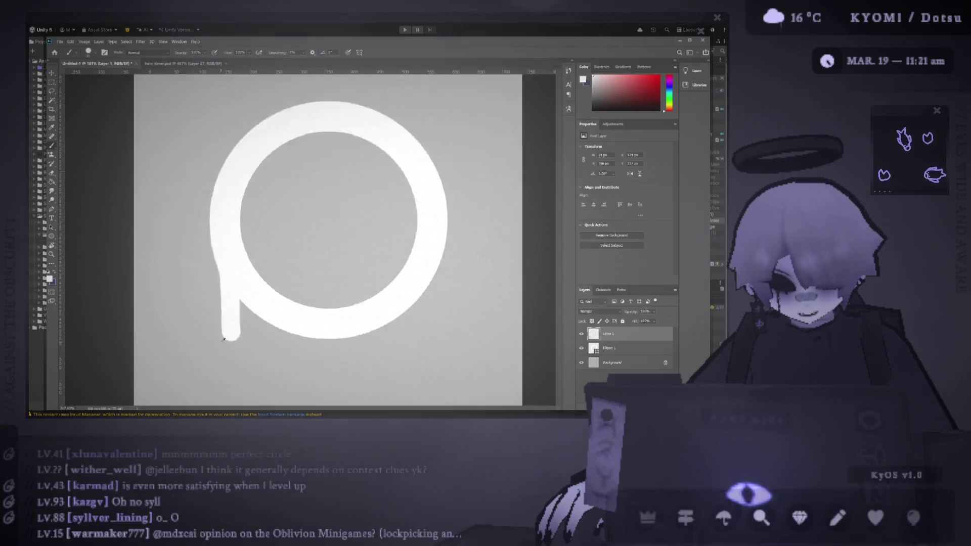
key("ctrl+z")
left_click_drag(223, 185, 221, 174)
left_click_drag(231, 221, 237, 350)
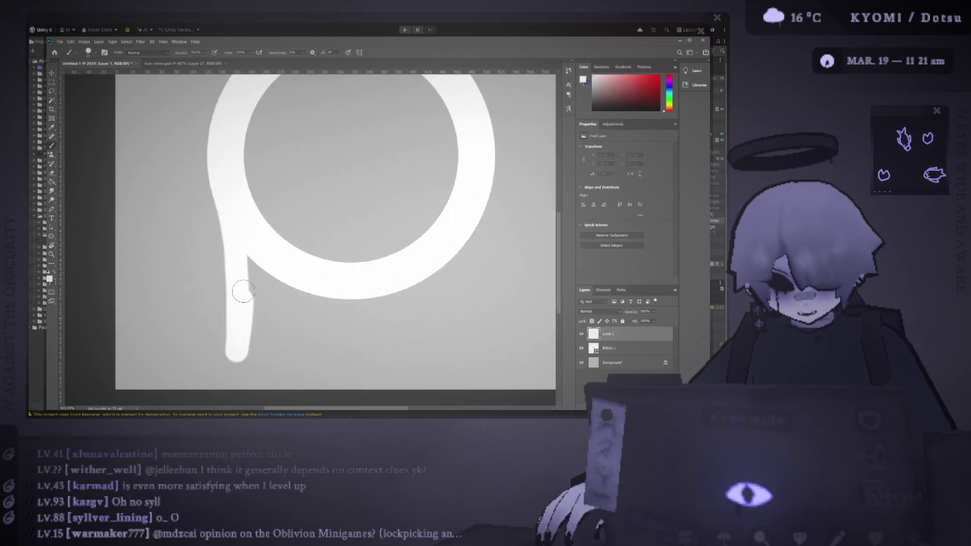
key("ctrl+z")
left_click_drag(225, 198, 240, 325)
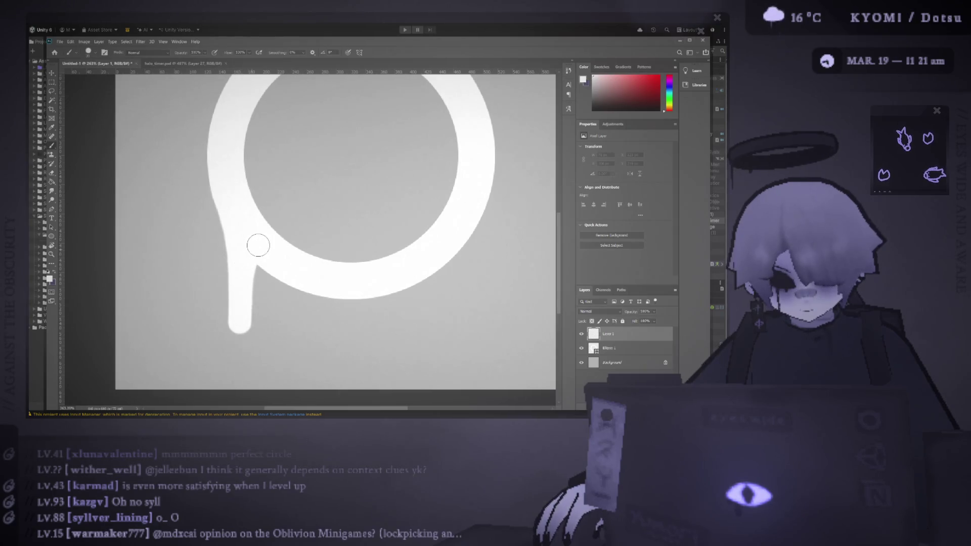
key("ctrl+minus")
key("ctrl+minus")
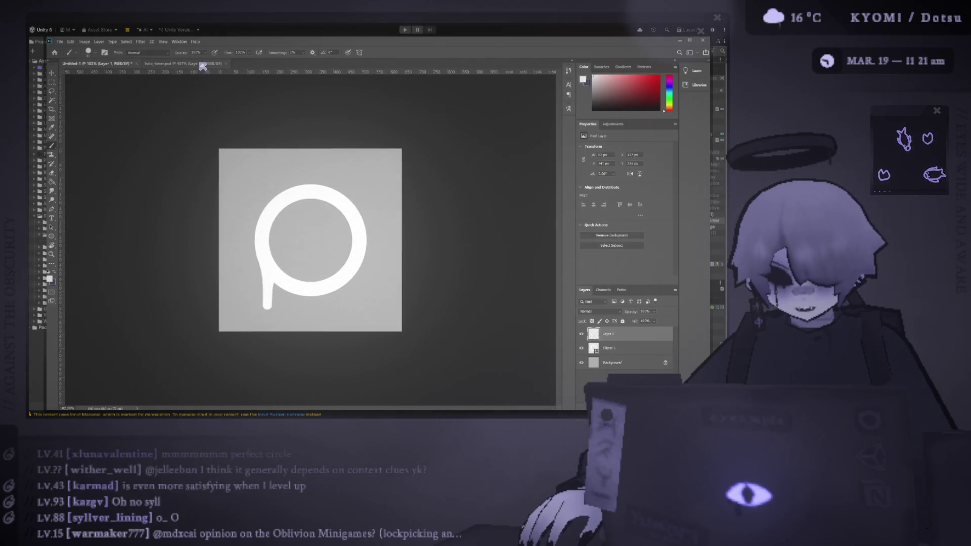
Step: Compare with halo_timer.psd, then delete the layer holding the drip
left_click(201, 65)
scroll(321, 240, "down", 2)
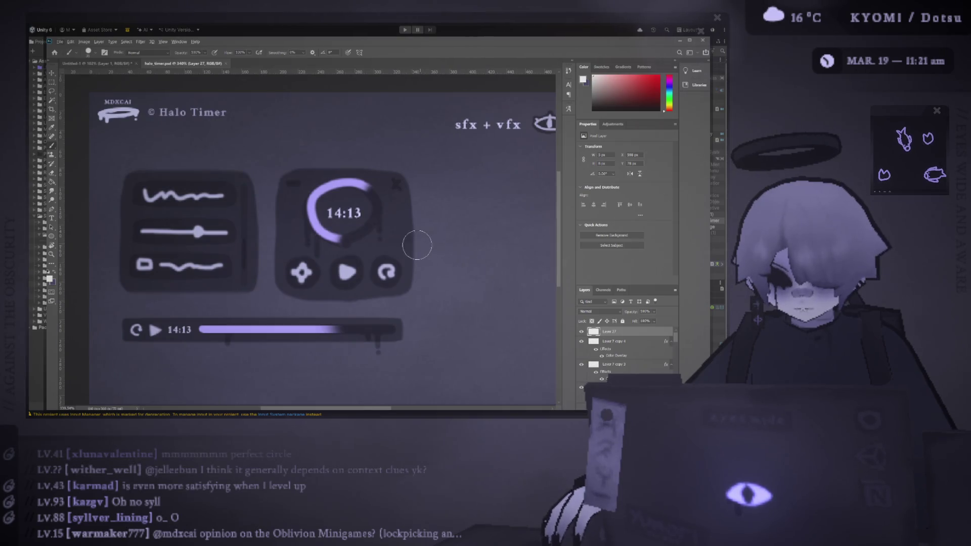
left_click(123, 65)
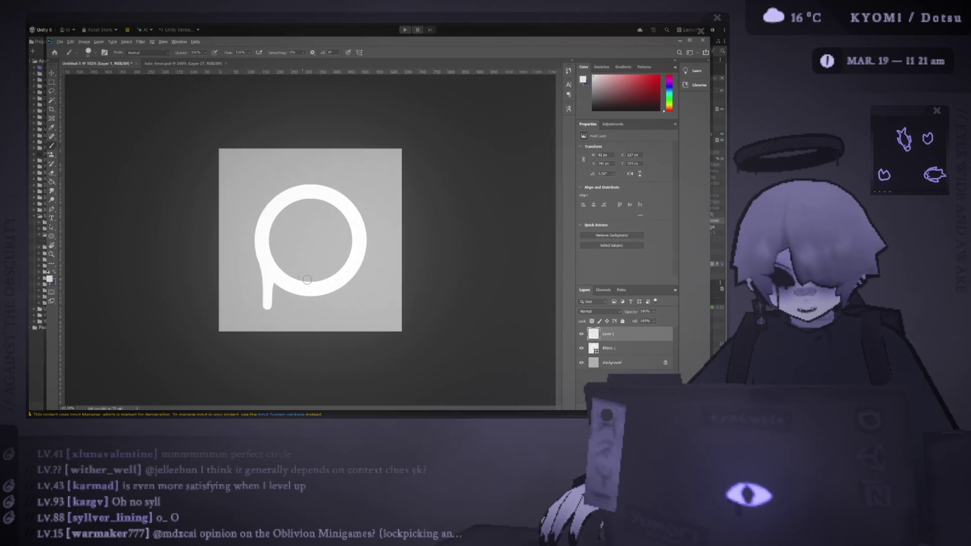
key("v")
left_click(263, 290)
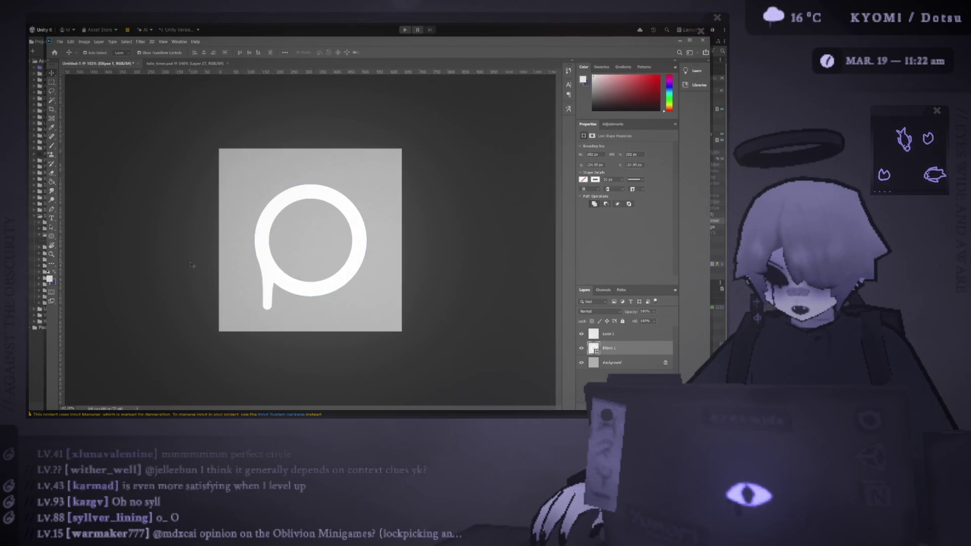
scroll(263, 290, "down", 3)
scroll(267, 288, "up", 3)
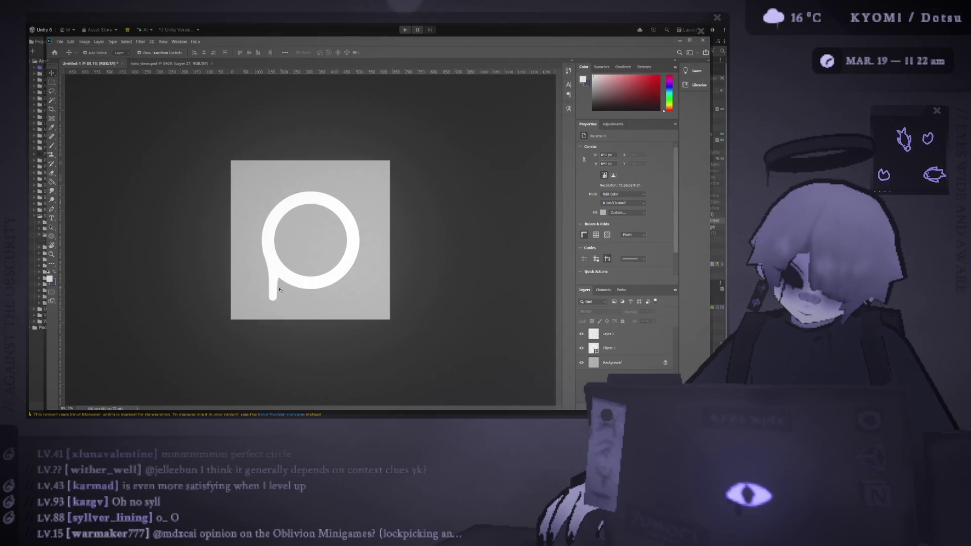
left_click(275, 288)
key("Delete")
key("b")
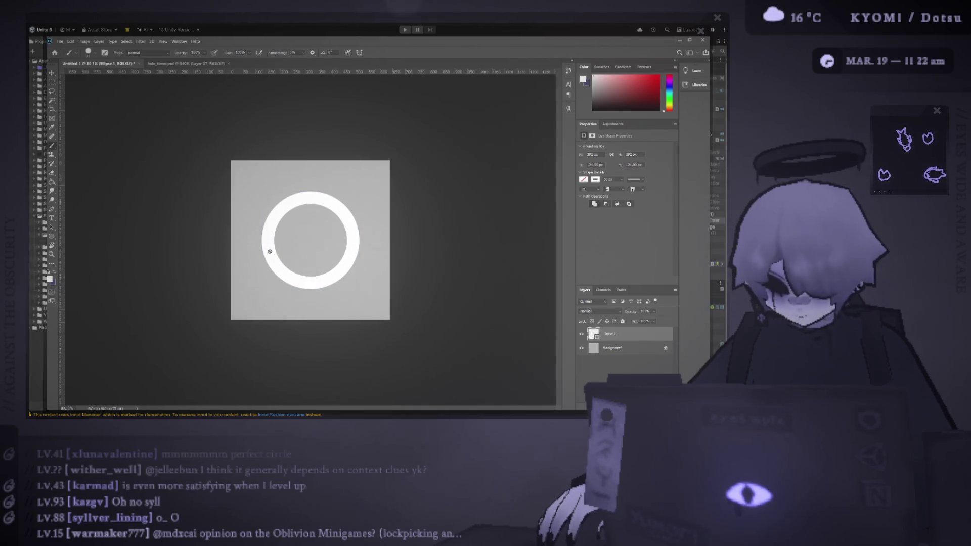
Step: Add a fresh empty layer, recheck the halo_timer.psd reference, and paint a drip down the ring's left
key("ctrl+shift+alt+n")
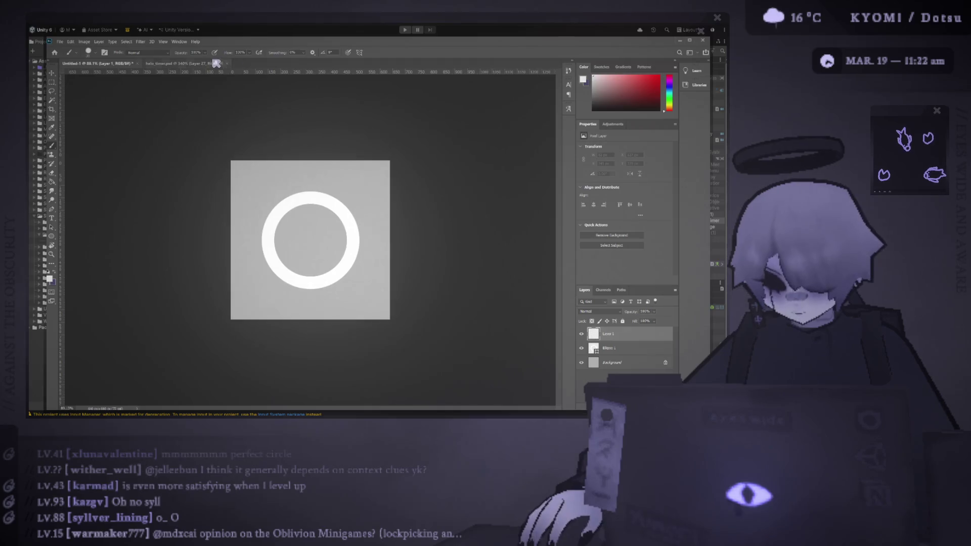
key("ctrl+Tab")
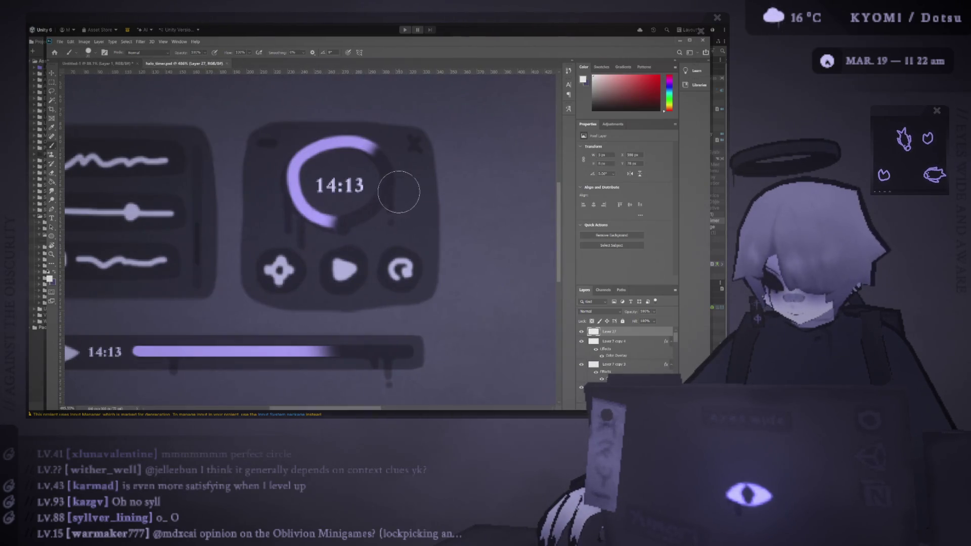
left_click(96, 64)
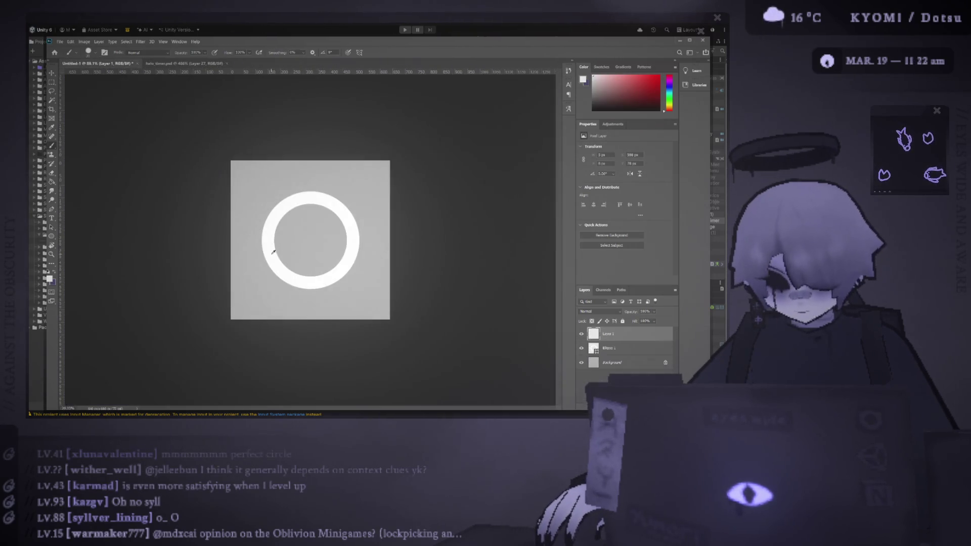
scroll(256, 253, "up", 3)
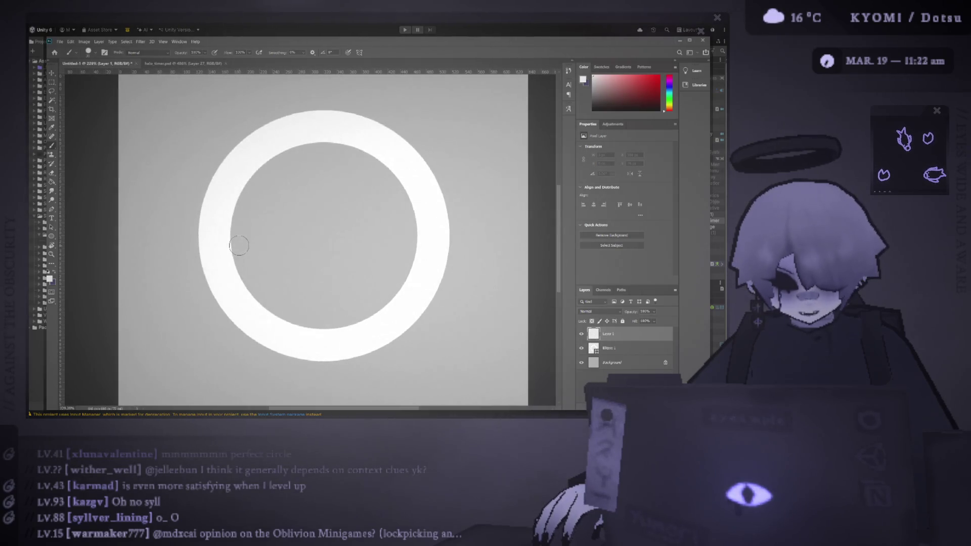
scroll(239, 246, "down", 2)
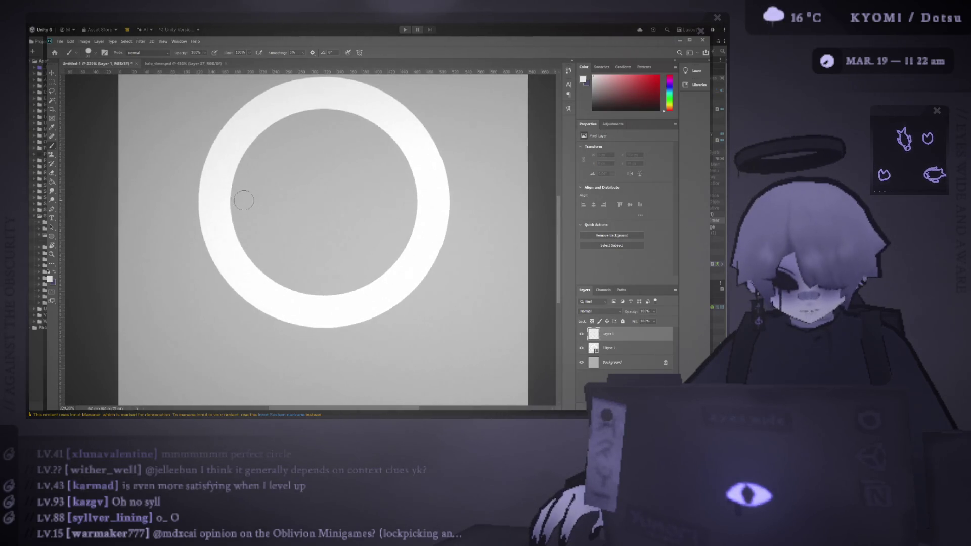
left_click_drag(212, 199, 212, 316)
Step: Paint two white drips down from the ring's lower left, redoing the second one longer
key("ctrl+z")
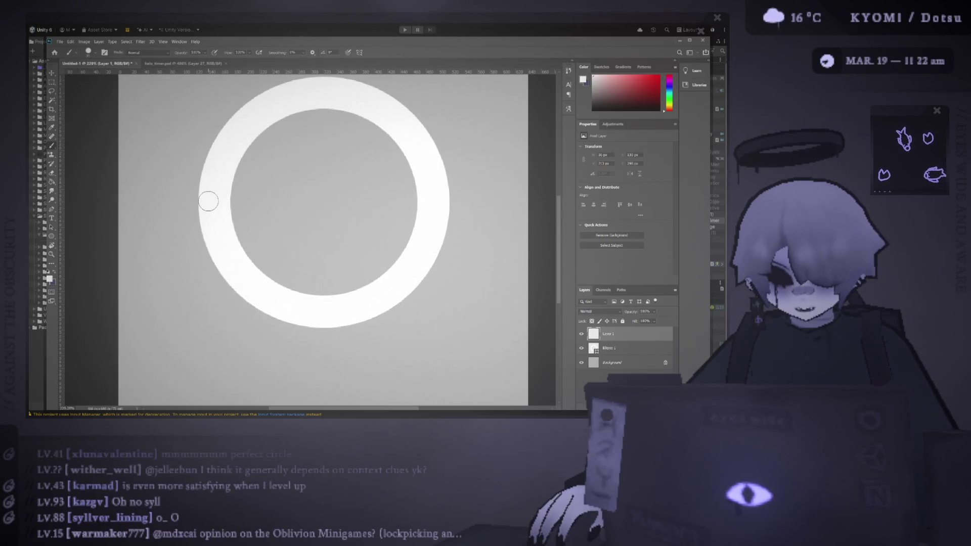
left_click_drag(209, 206, 208, 312)
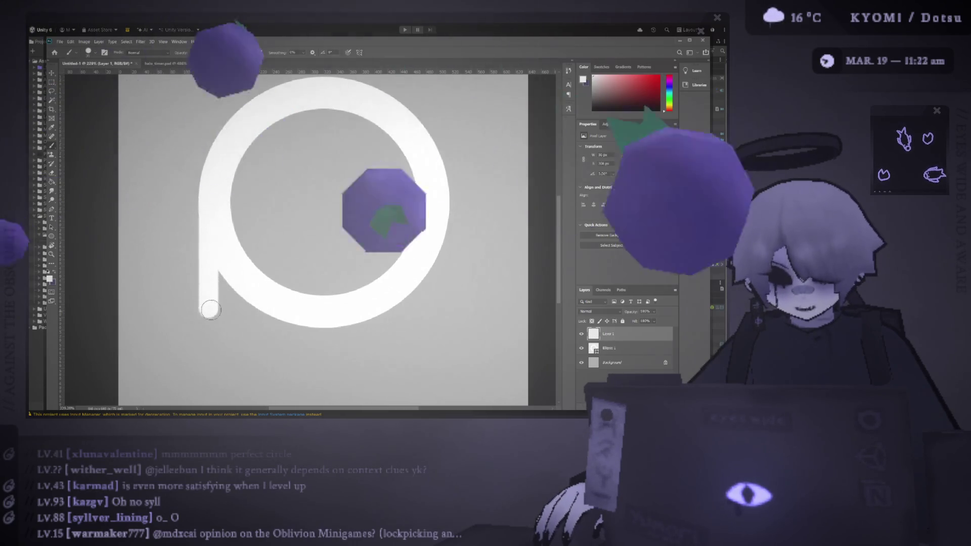
left_click_drag(234, 276, 232, 331)
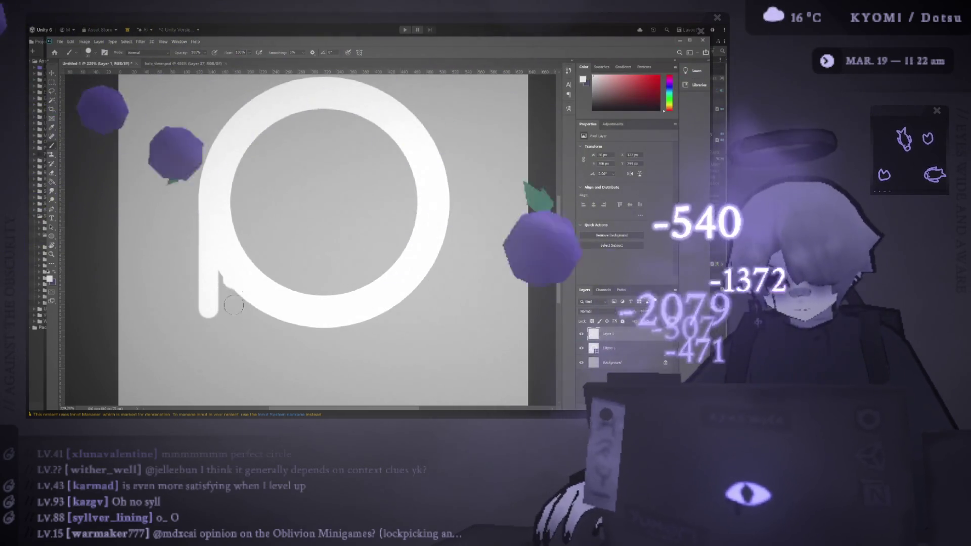
key("ctrl+z")
left_click_drag(239, 284, 239, 363)
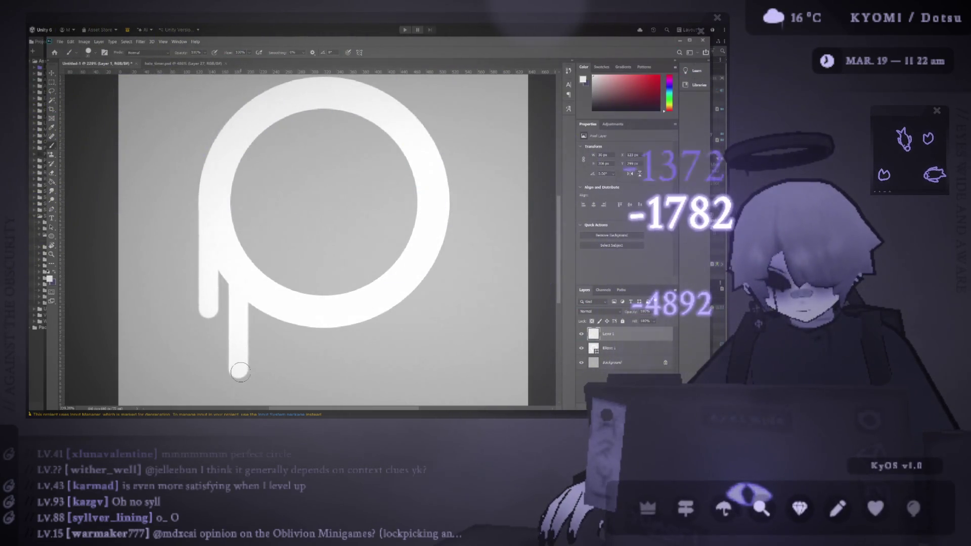
Step: Paint a shorter white drip hanging from the ring's lower right
left_click(420, 276, "shift")
key("ctrl+z")
left_click_drag(425, 278, 418, 357)
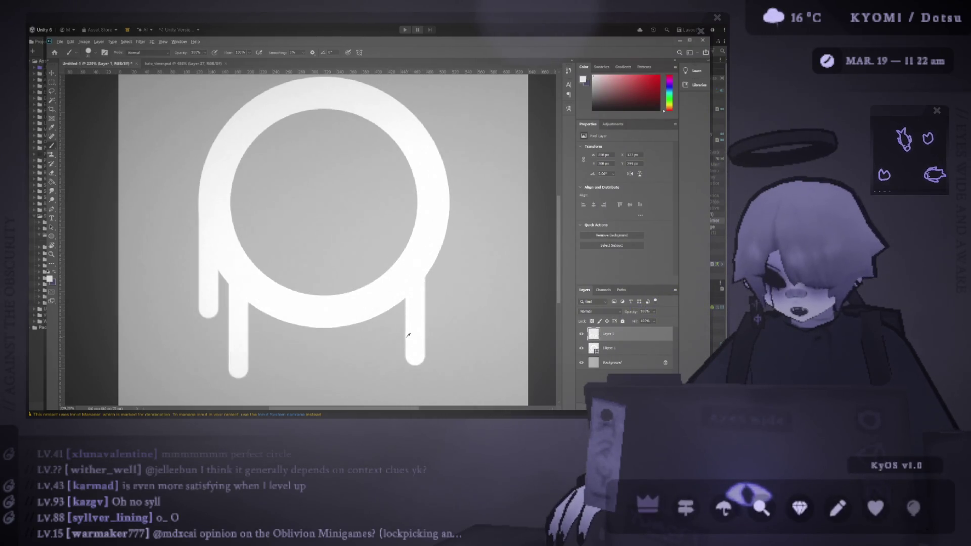
scroll(382, 317, "down", 2)
scroll(382, 317, "up", 1)
key("ctrl+z")
left_click_drag(371, 291, 376, 331)
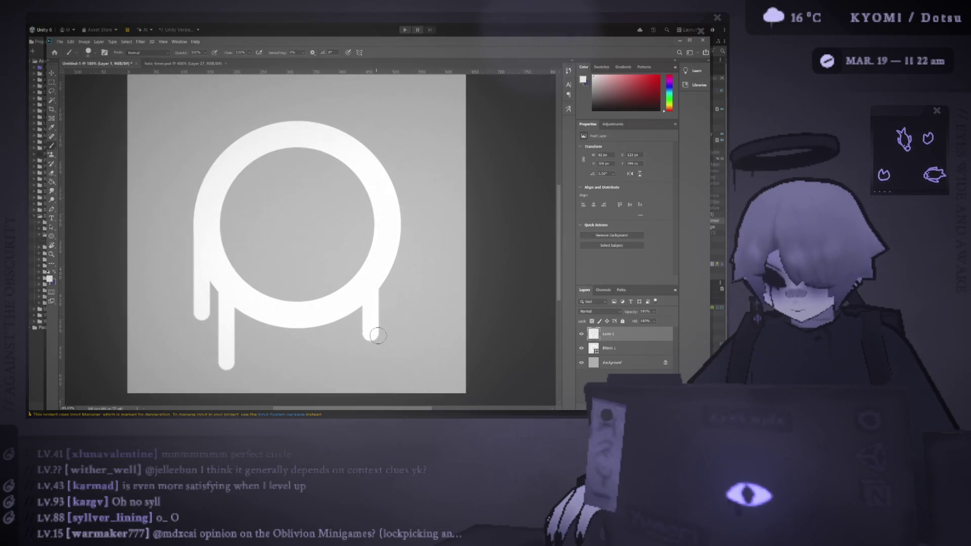
scroll(379, 337, "down", 2)
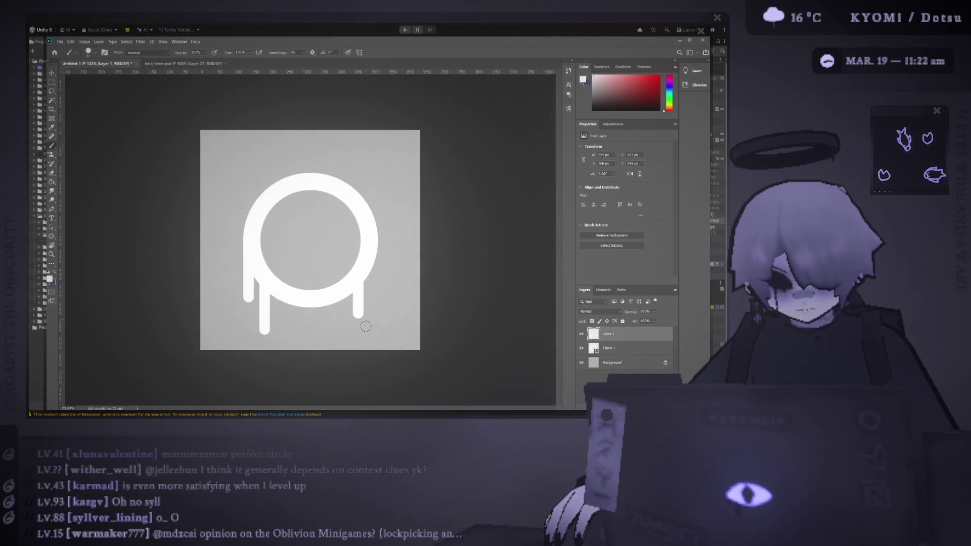
Step: Cut the two left drips onto a new Layer 2 and place them at the ring's left
key("m")
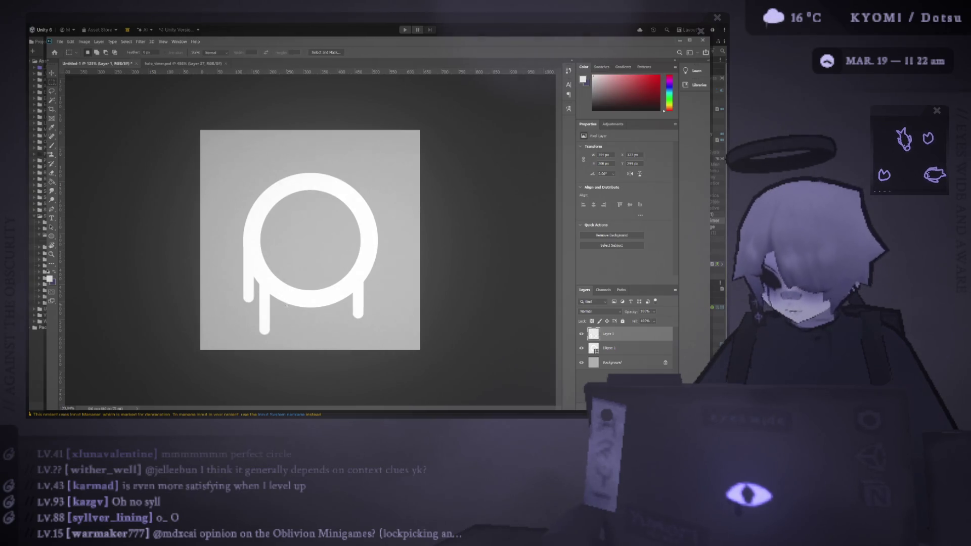
left_click_drag(209, 238, 276, 339)
key("Delete")
key("ctrl+d")
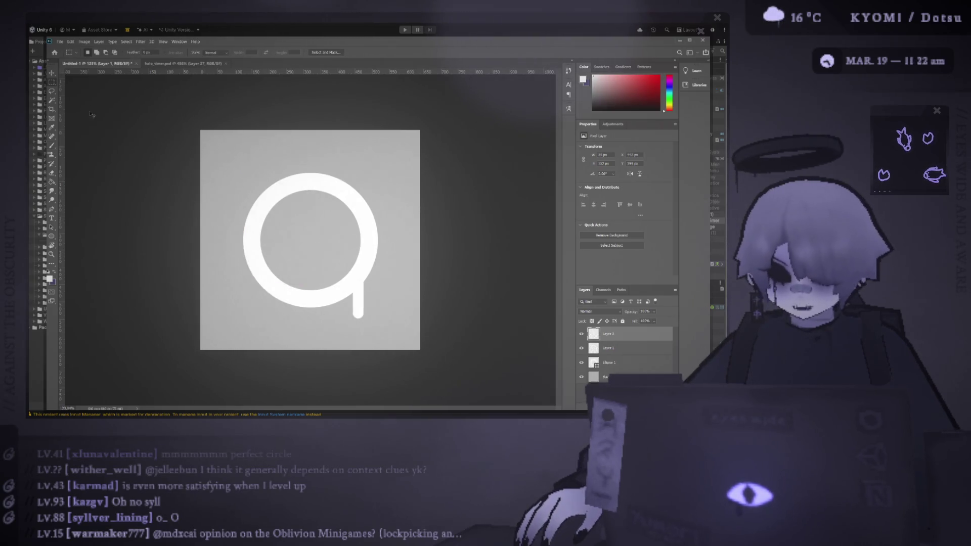
key("ctrl+v")
key("v")
left_click_drag(302, 207, 252, 261)
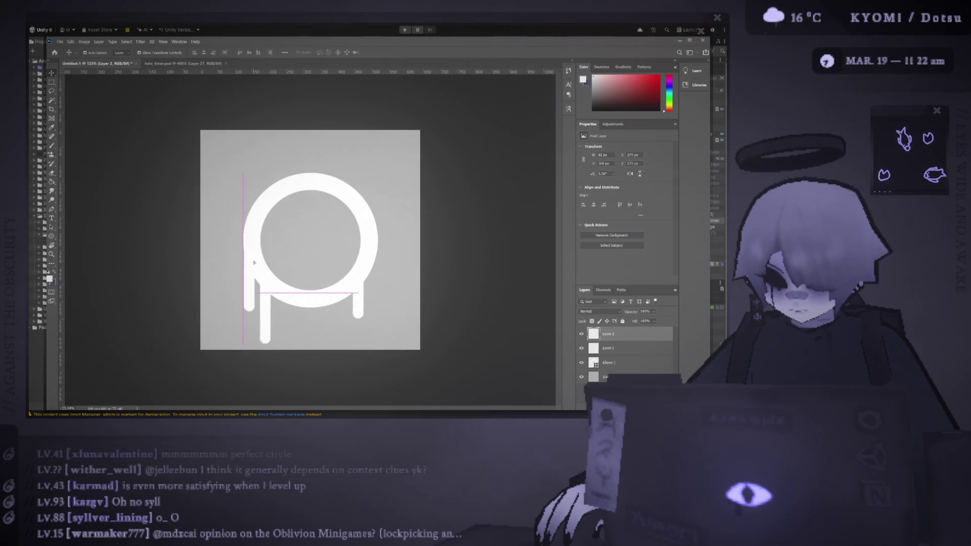
Step: Raise the ring about 32 px and shift both drip groups up under it
left_click(159, 234)
scroll(160, 234, "down", 3)
scroll(160, 234, "up", 2)
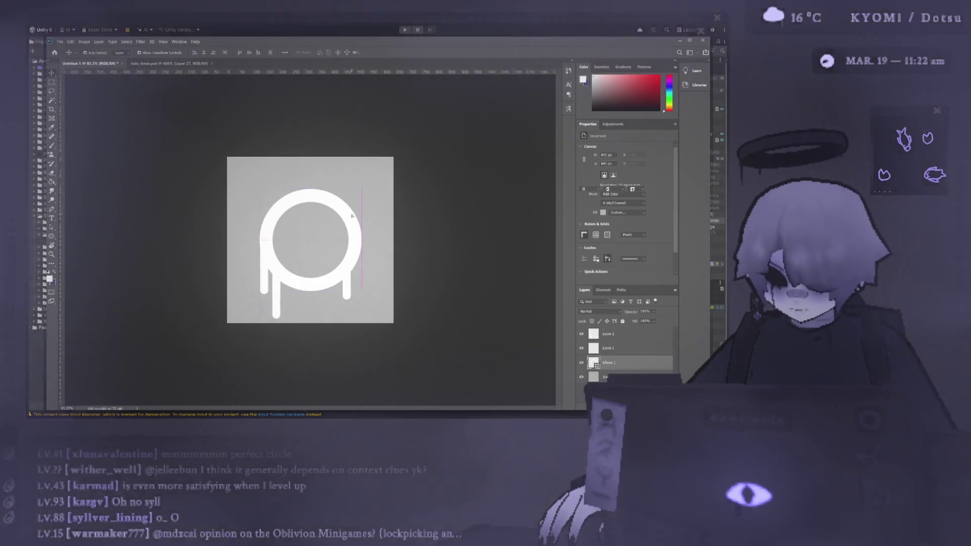
left_click_drag(356, 227, 356, 211)
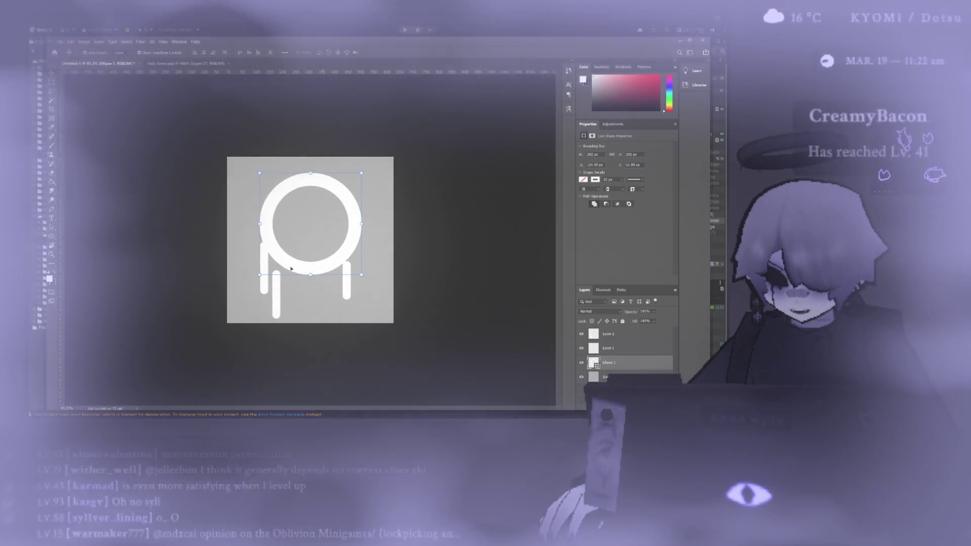
left_click_drag(282, 291, 282, 274)
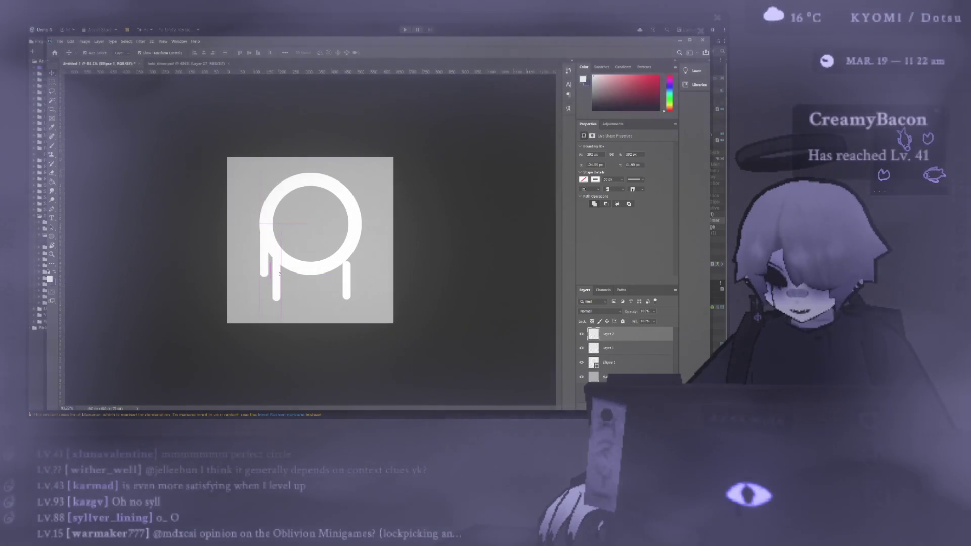
left_click_drag(346, 286, 346, 275)
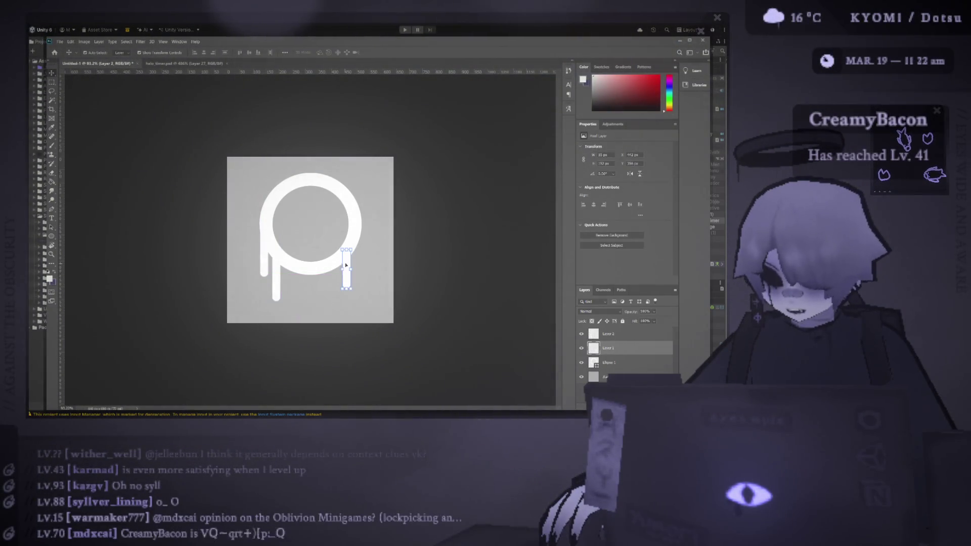
left_click(275, 266)
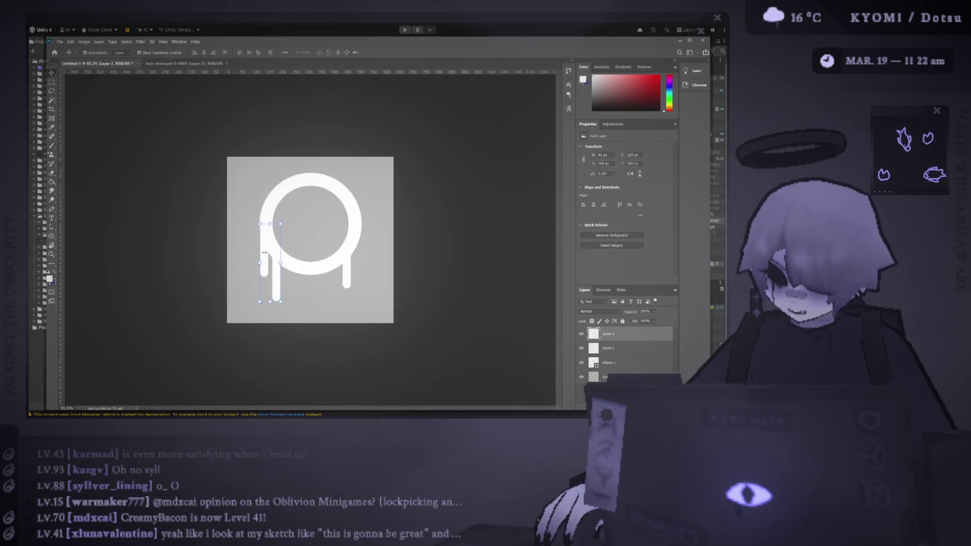
left_click_drag(268, 262, 269, 263)
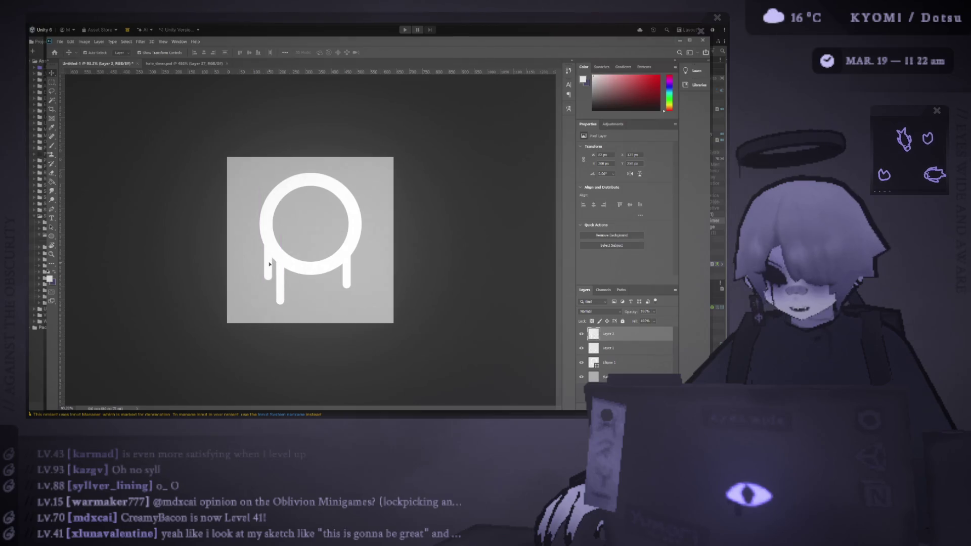
left_click_drag(348, 276, 357, 253)
Step: Fit the whole canvas in the window and select the left drips layer
left_click(389, 250)
scroll(389, 250, "down", 1)
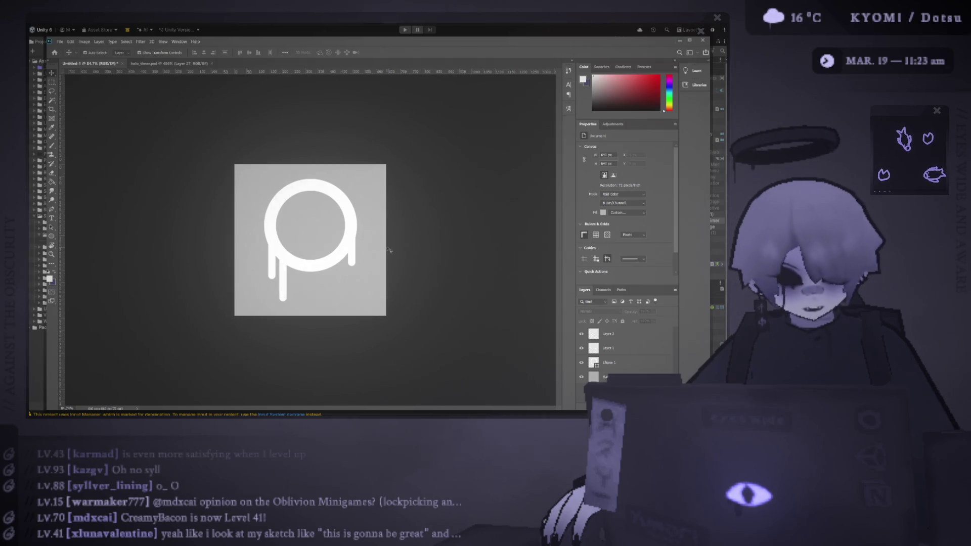
key("ctrl+0")
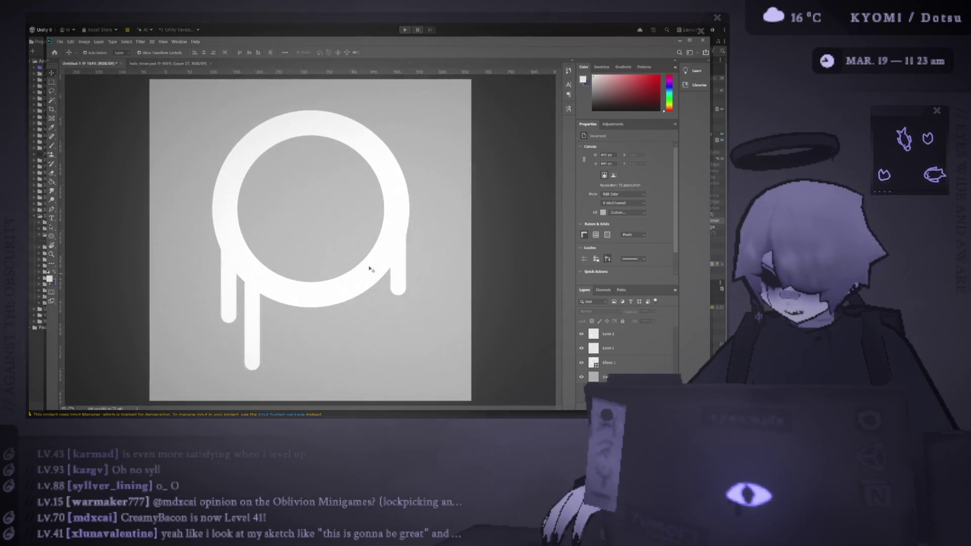
left_click(255, 296)
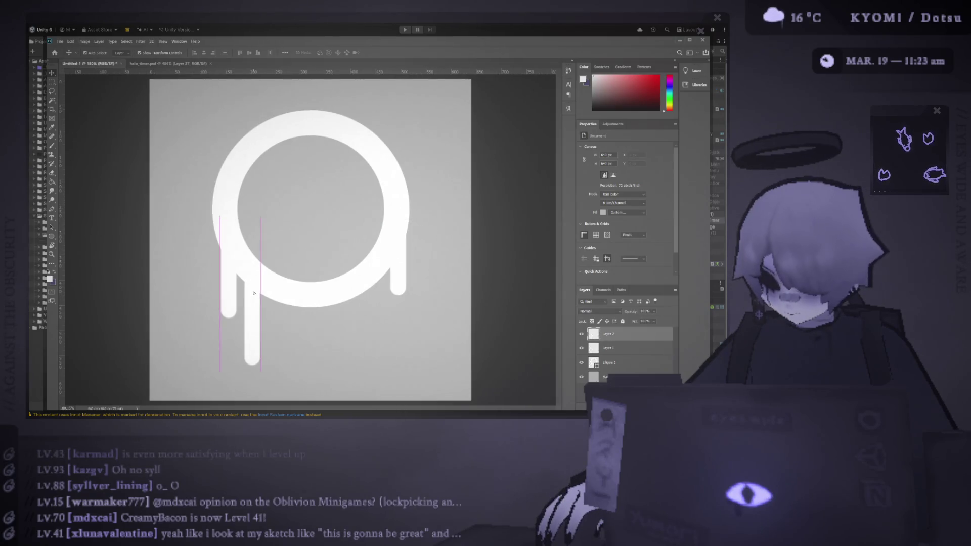
left_click(254, 293)
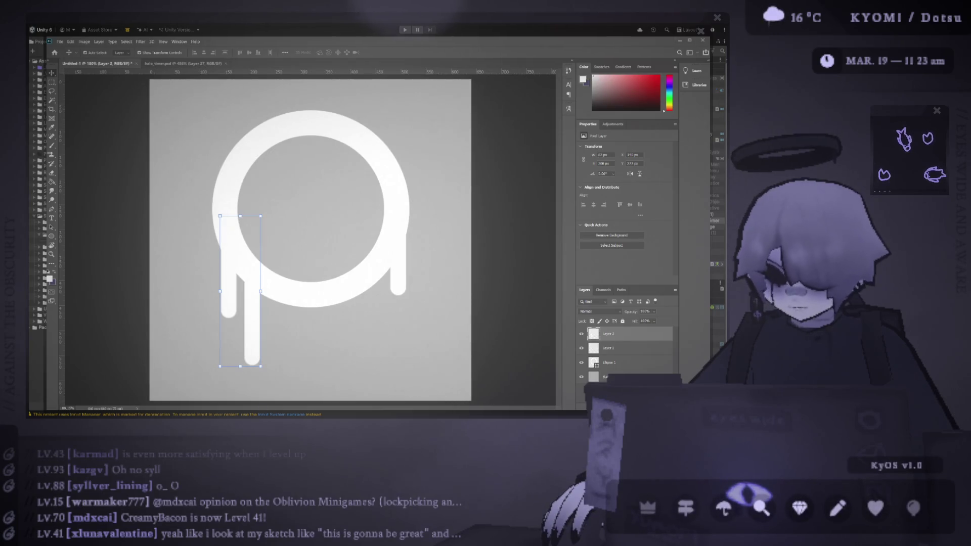
Step: Paint a small round white droplet on Layer 1 just below the right drip
key("b")
key("alt+bracketleft")
scroll(340, 267, "up", 1)
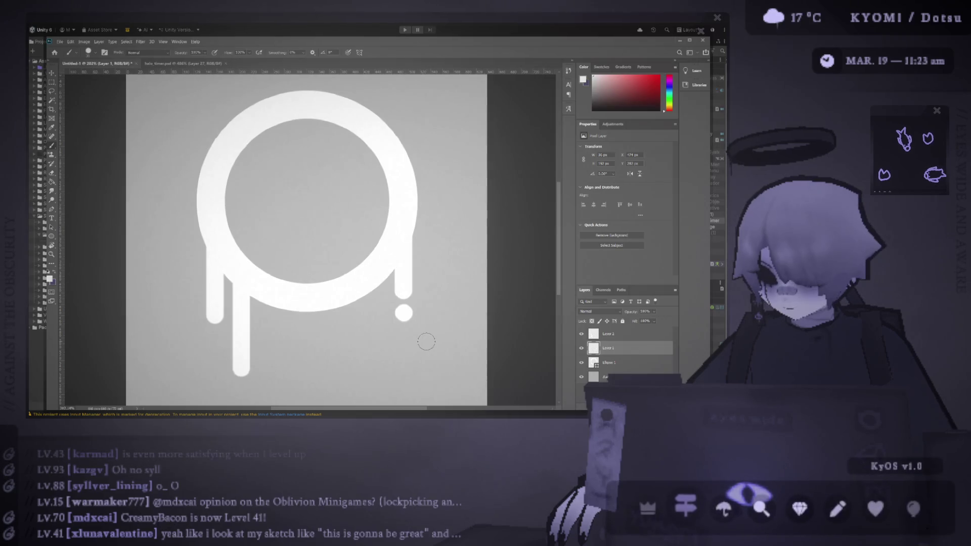
scroll(426, 340, "down", 15)
scroll(426, 351, "up", 15)
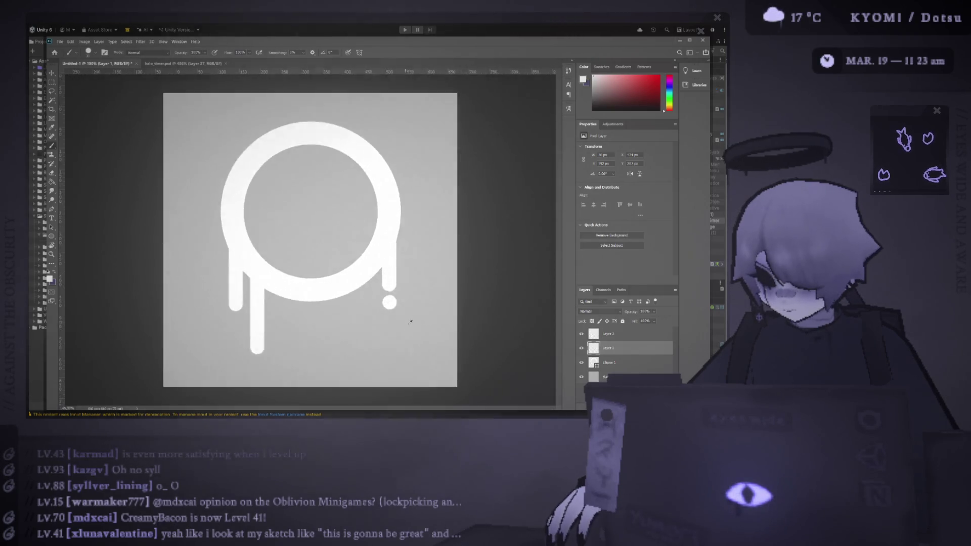
left_click(367, 301)
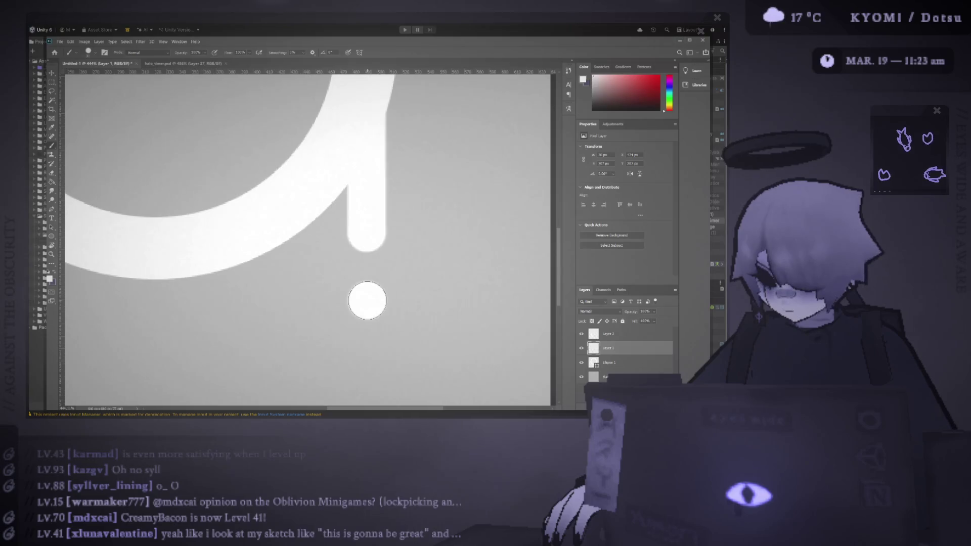
key("ctrl+z")
left_click(367, 290)
scroll(374, 304, "down", 15)
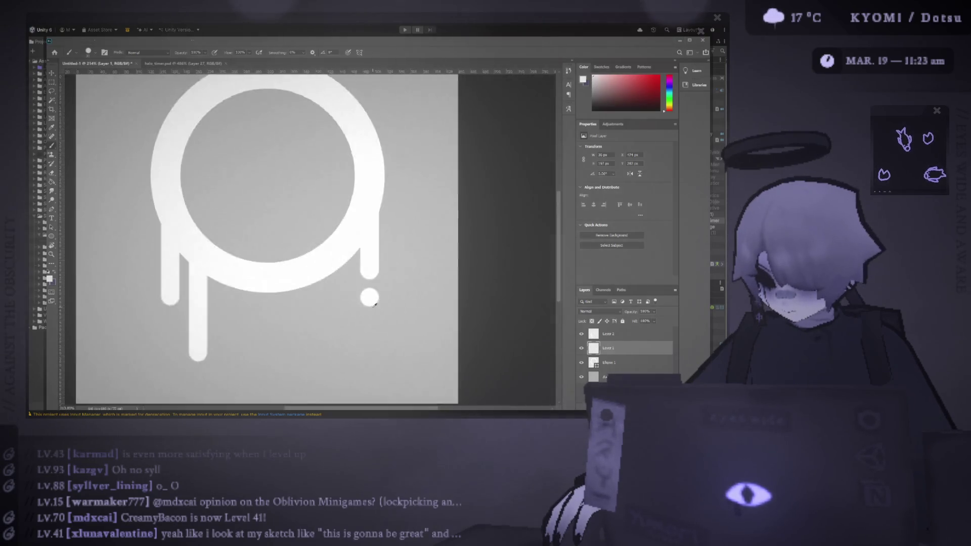
scroll(372, 309, "up", 7)
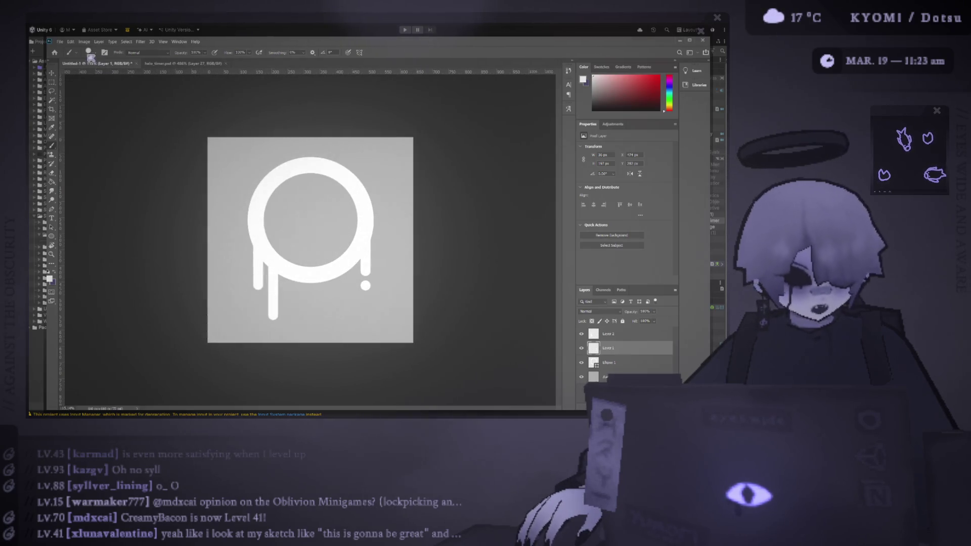
Step: Hide the grey Background layer, then switch to Unity's Halo Timer project folder
key("ctrl+comma")
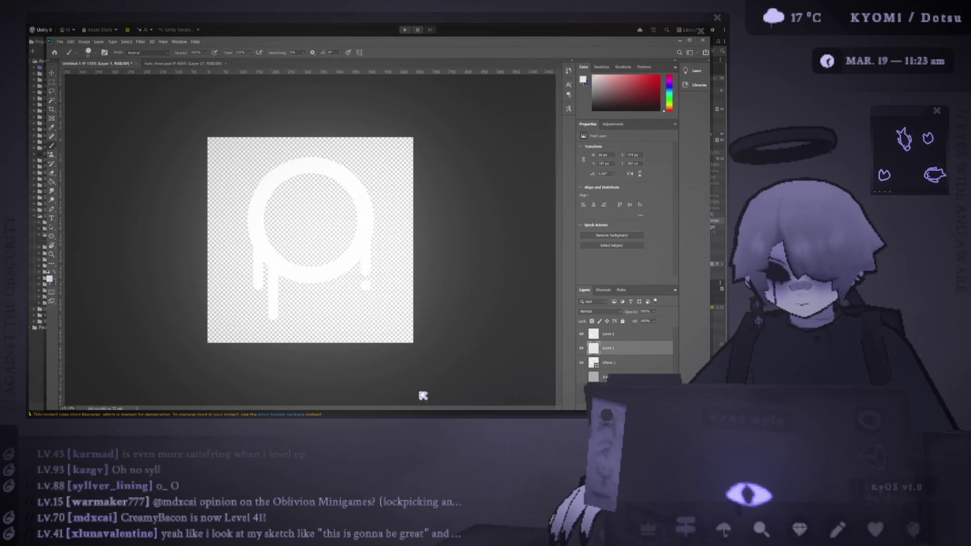
key("alt+Tab")
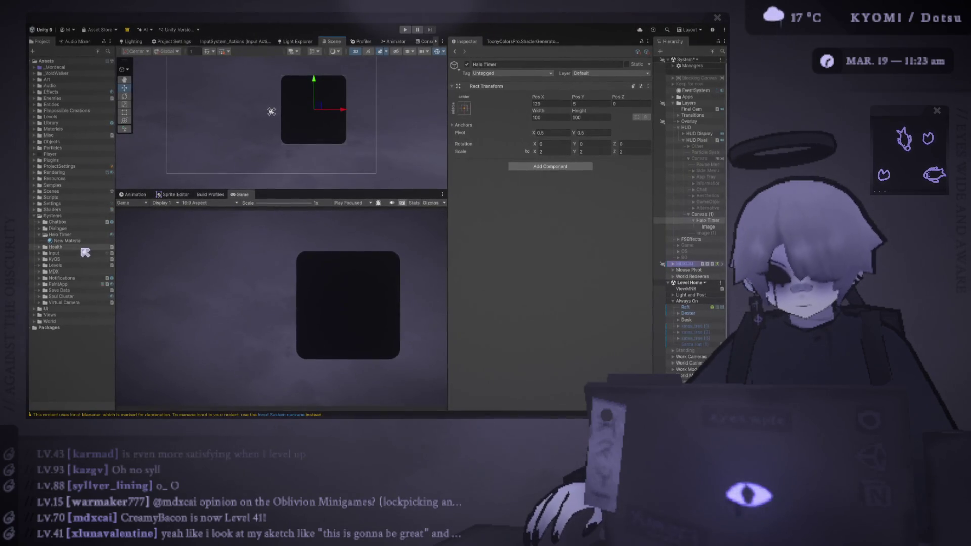
left_click(60, 235)
Step: Switch from Unity back to the dripping-halo artwork in Photoshop
key("alt+Tab")
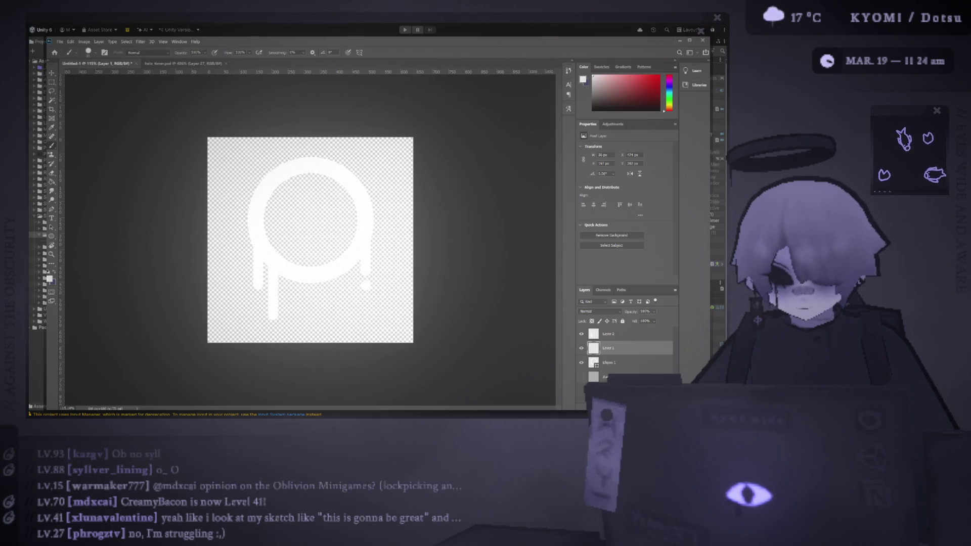
Step: Confirm saving the artwork as halo_background.psd
key("Return")
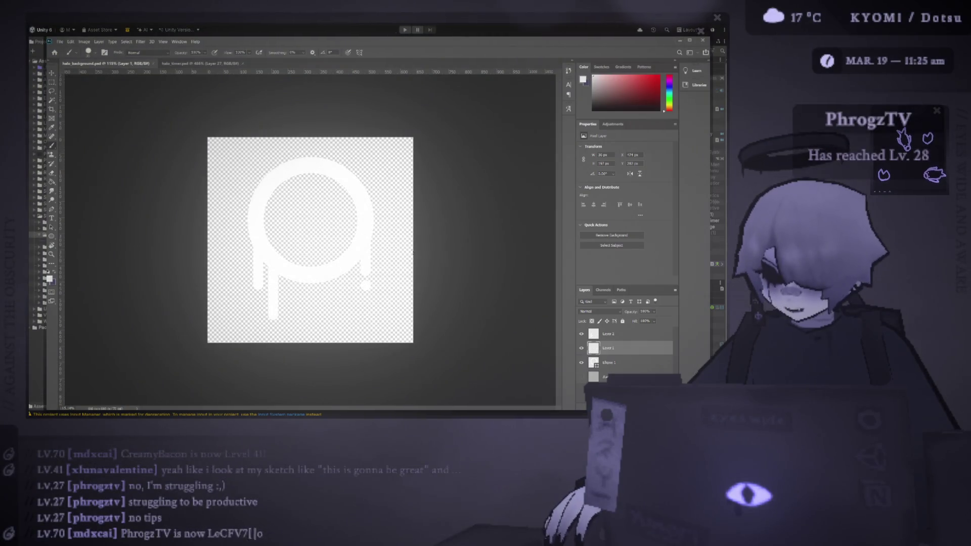
Step: Show the grey background and nudge the right drip and droplet into place
left_click(581, 377)
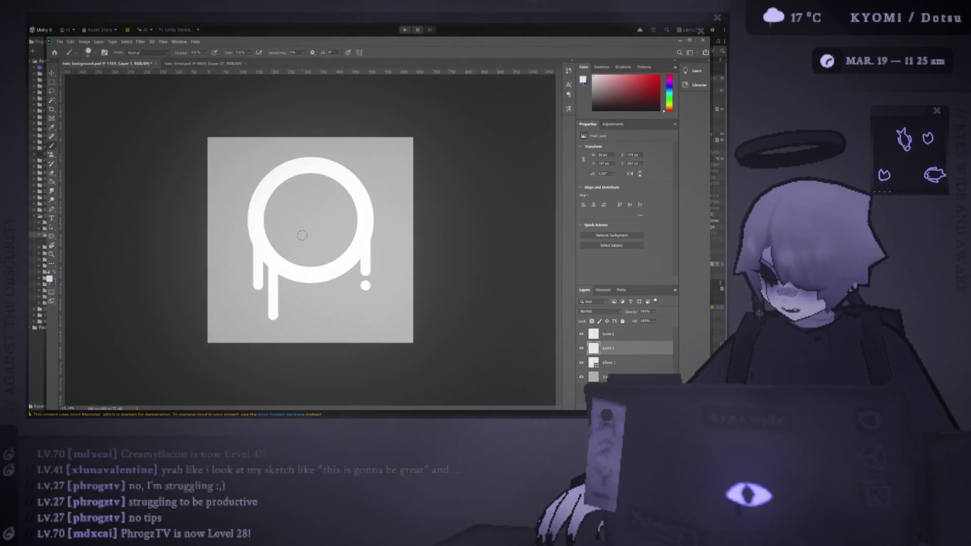
key("v")
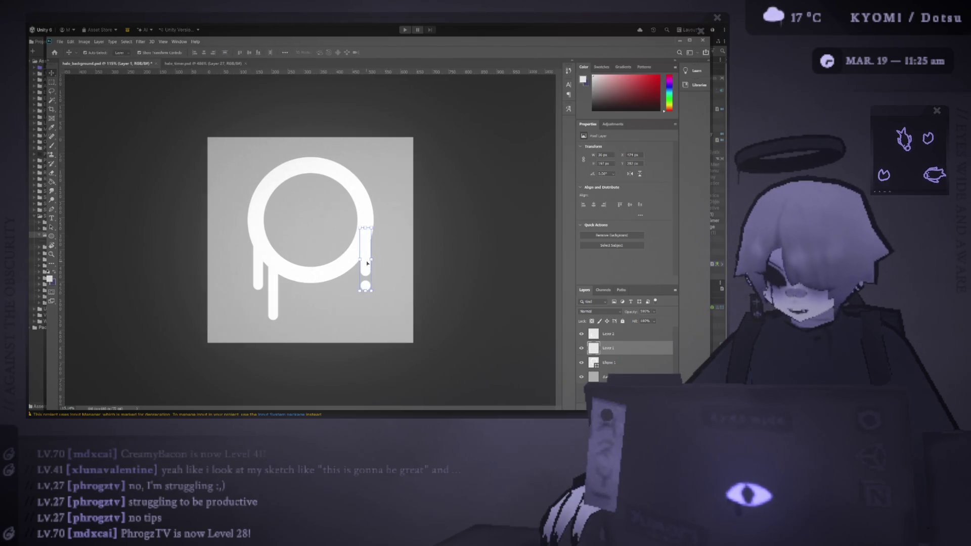
left_click_drag(366, 260, 371, 255)
left_click(435, 213)
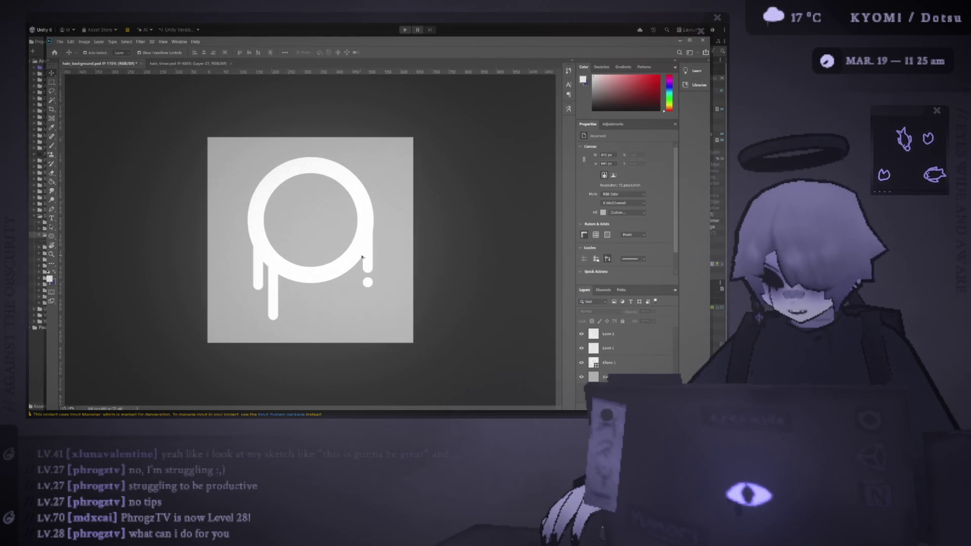
scroll(219, 261, "up", 5)
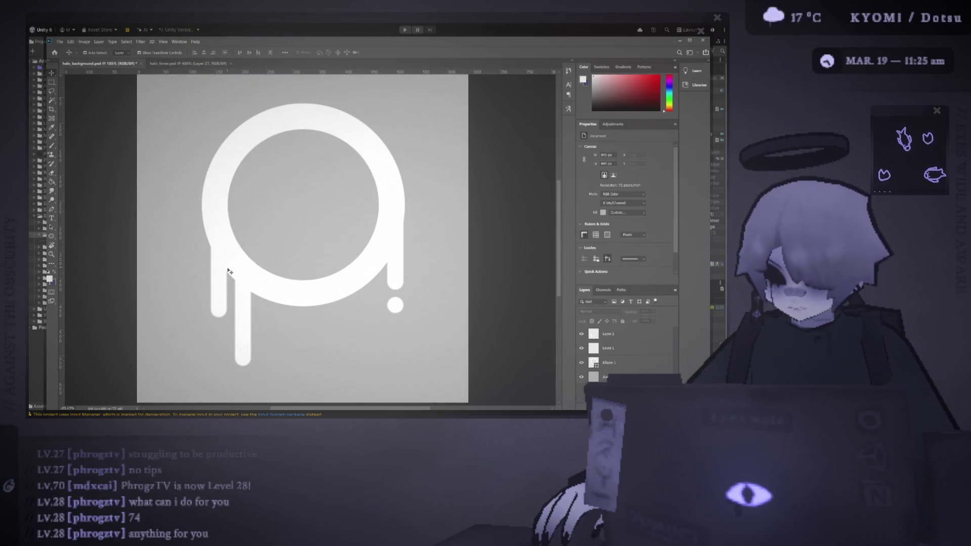
left_click_drag(396, 258, 393, 261)
left_click(427, 264)
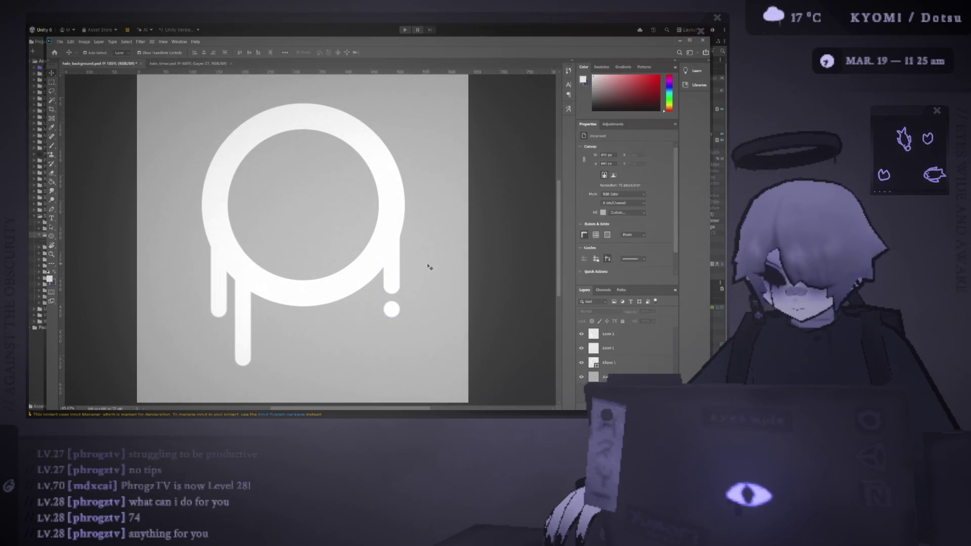
Step: Fit the image on screen, save halo_background.psd, and minimise Photoshop to return to Unity
scroll(311, 248, "down", 4)
scroll(304, 256, "down", 1)
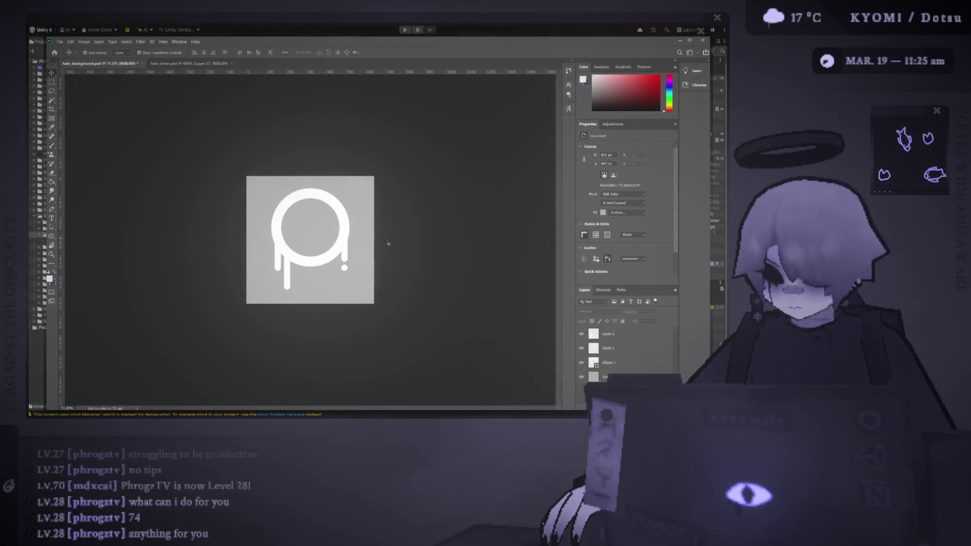
scroll(384, 233, "down", 1)
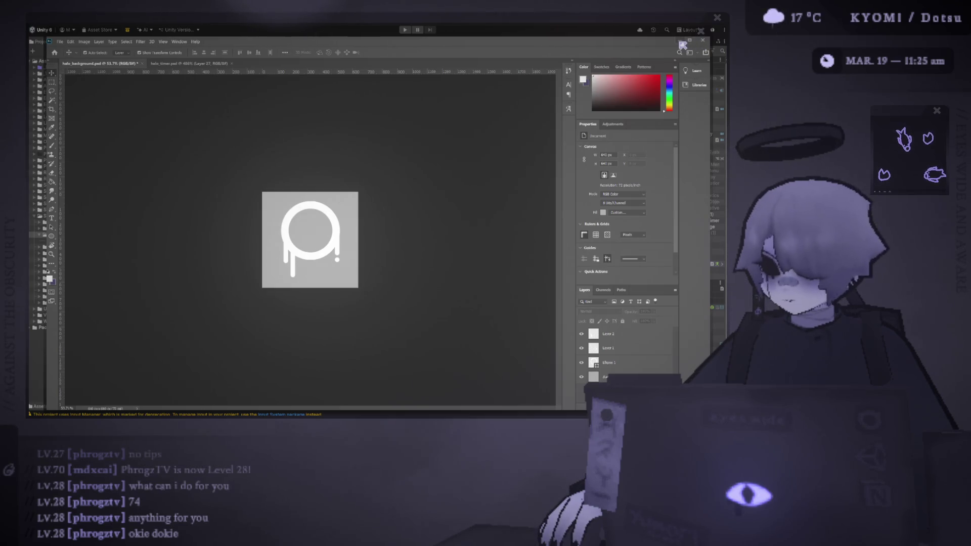
key("ctrl+0")
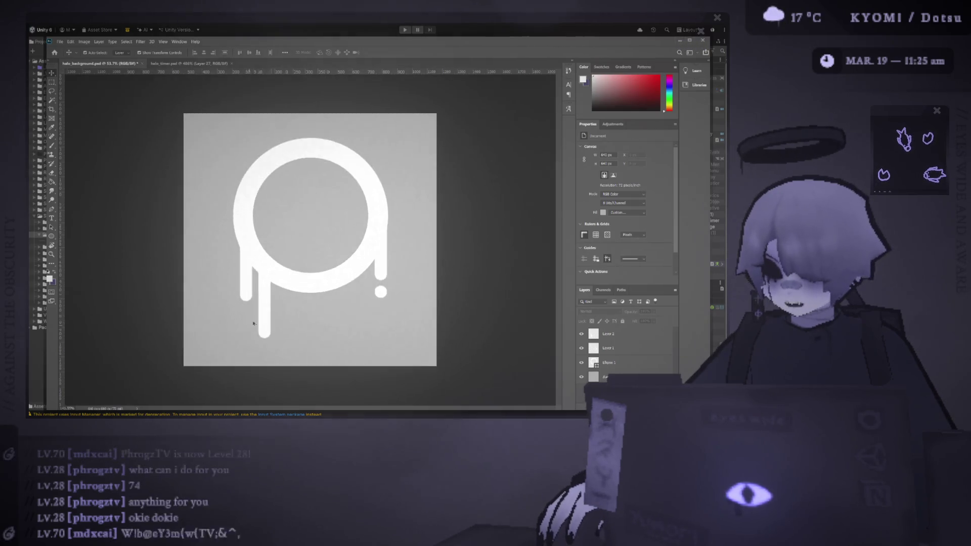
left_click(259, 302)
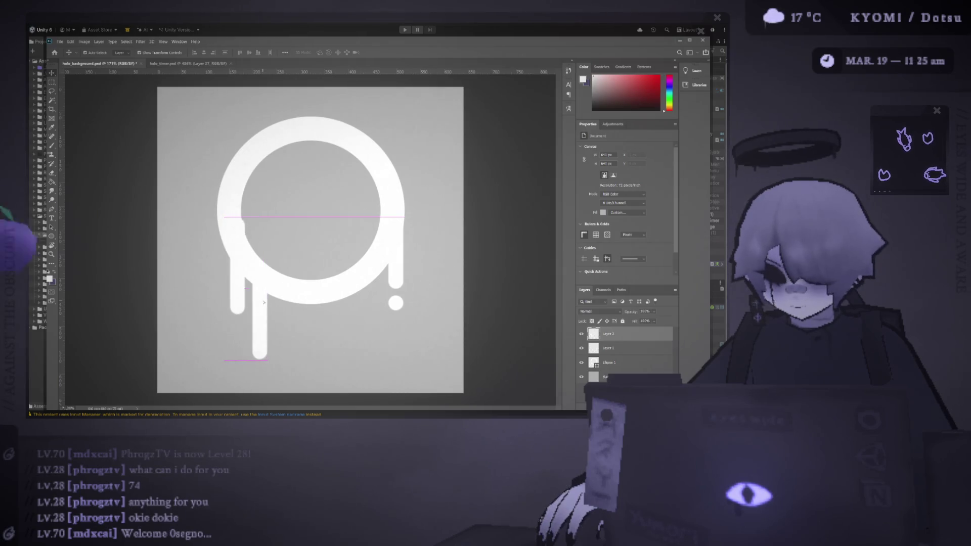
key("ctrl+alt+a")
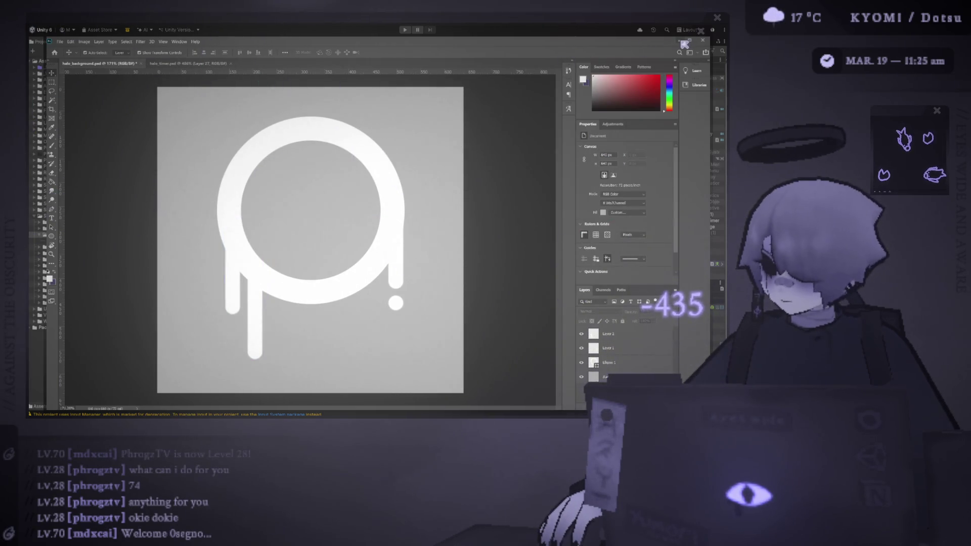
key("ctrl+minus")
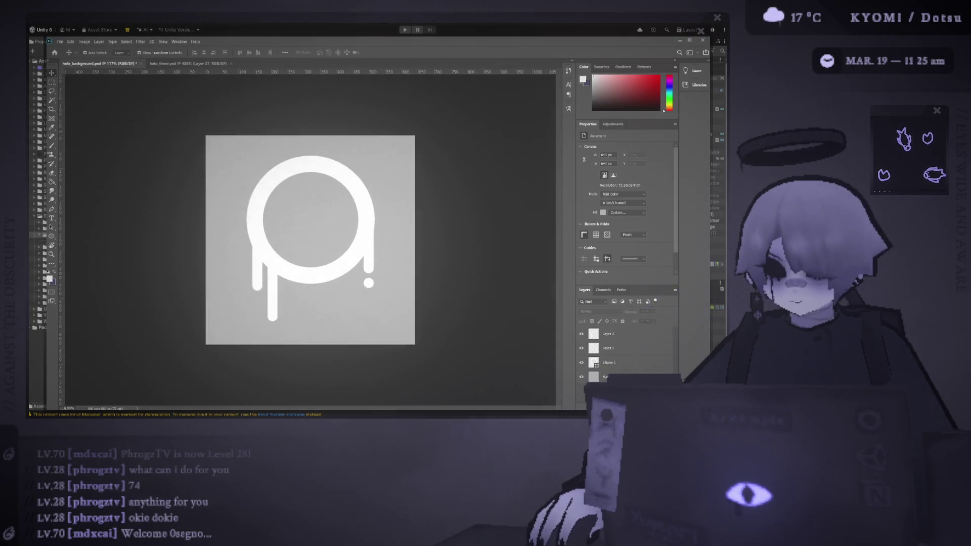
key("ctrl+s")
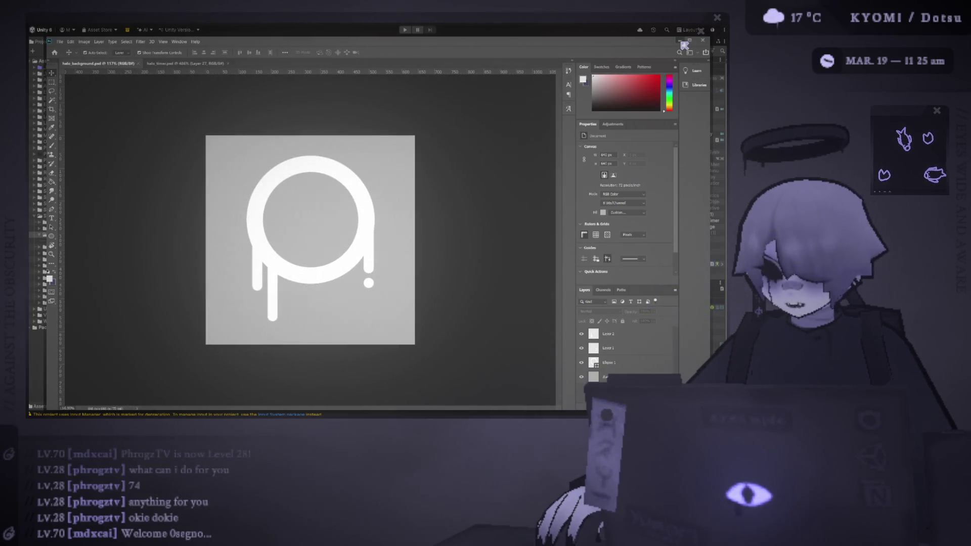
left_click(683, 43)
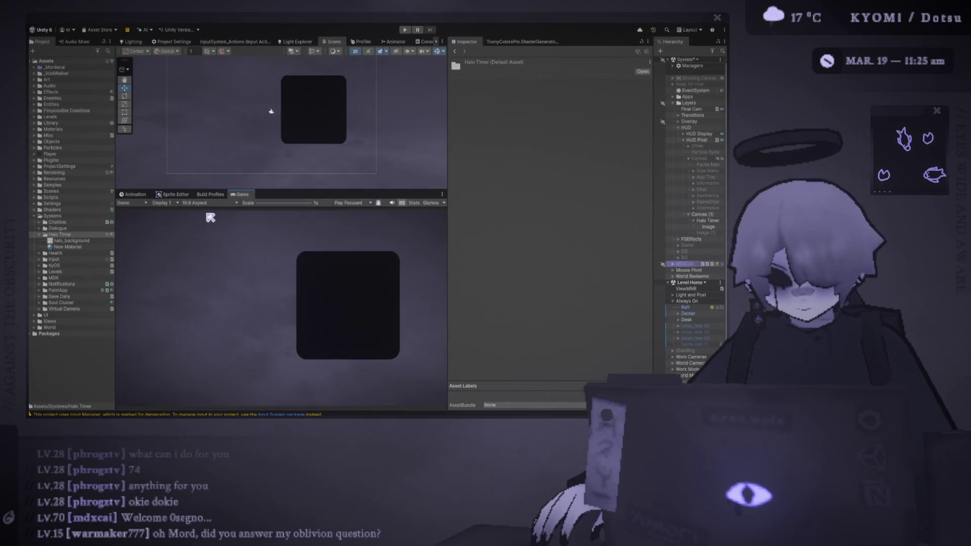
Step: Restore the Photoshop window showing halo_background.psd over Unity
key("alt+Tab")
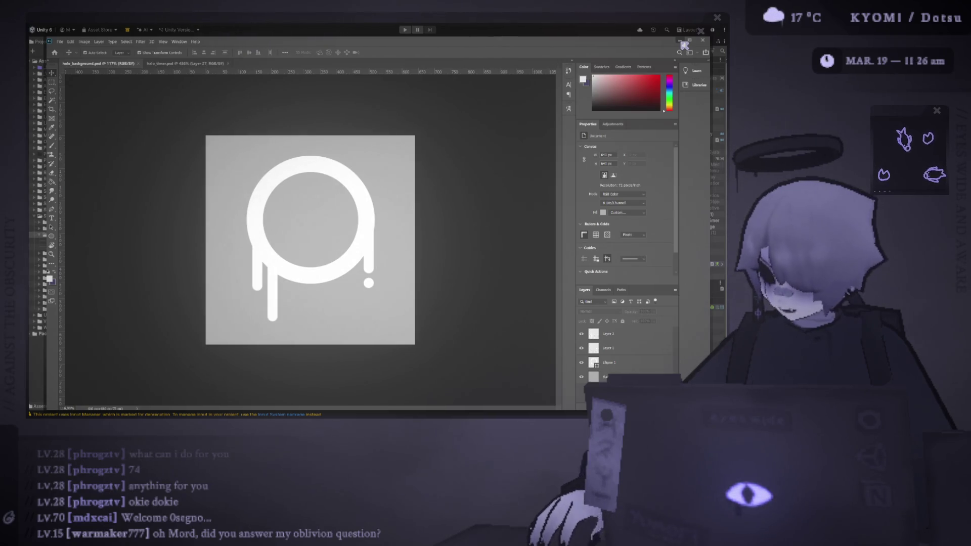
Step: Minimise Photoshop and drag the Halo Timer in the Scene view to Pos X 5, Pos Y 21
left_click(681, 42)
left_click_drag(327, 110, 277, 100)
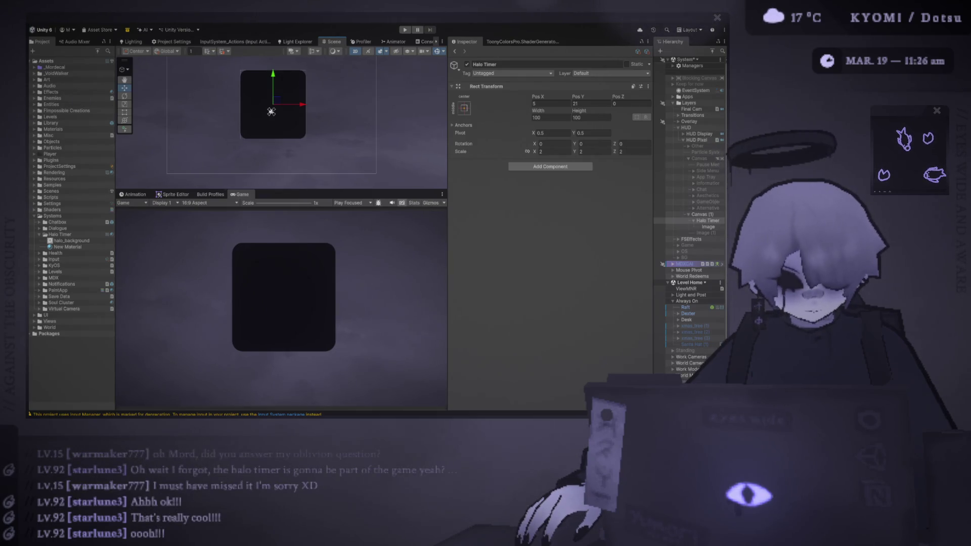
Step: Review halo_background.psd in Photoshop, then minimise it to return to Unity
key("alt+Tab")
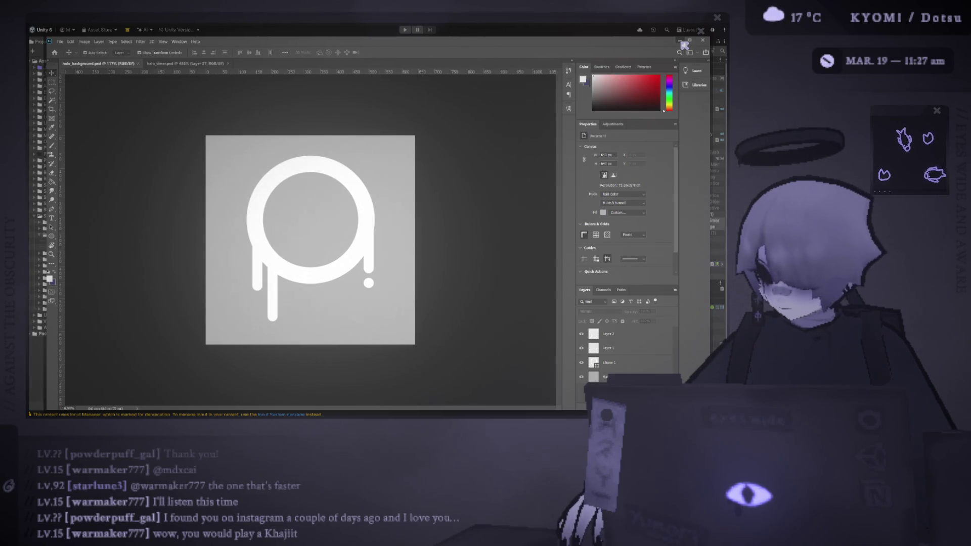
left_click(685, 44)
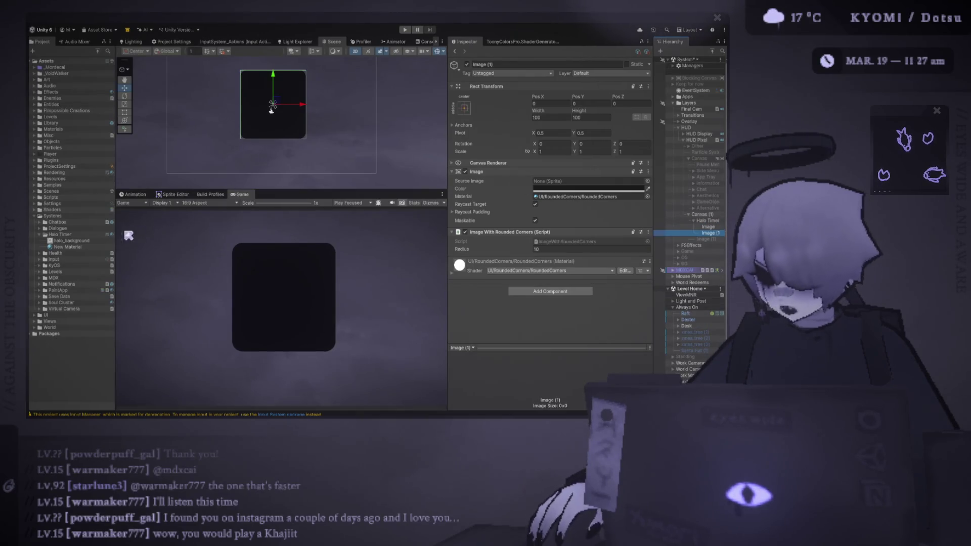
Step: Widen the Inspector, open halo_background in Photoshop, then return to Unity and select Image (1)
left_click_drag(447, 166, 379, 169)
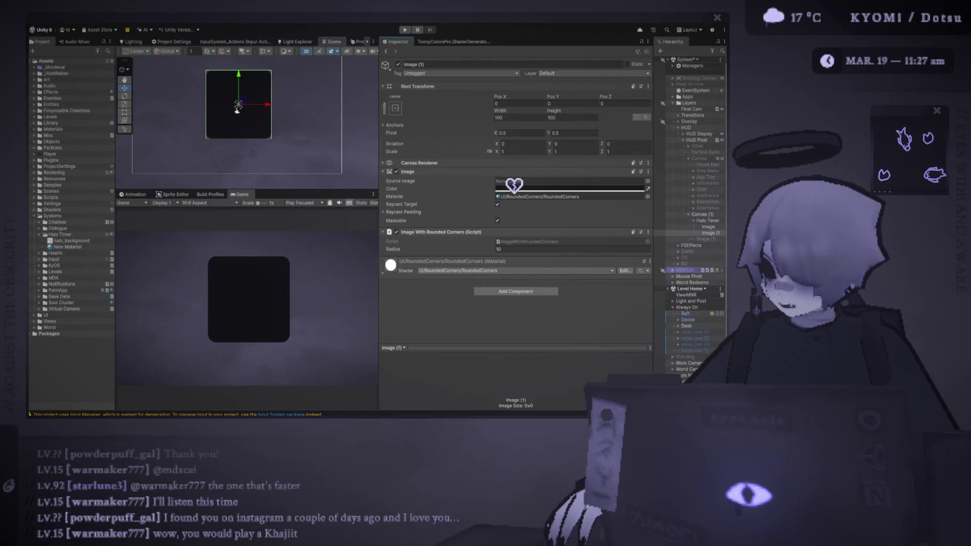
left_click(88, 242)
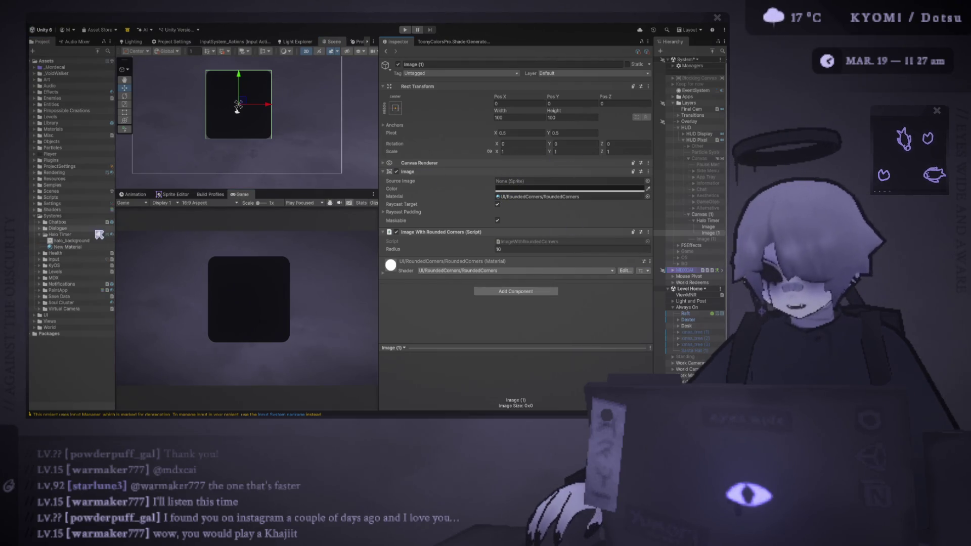
double_click(88, 242)
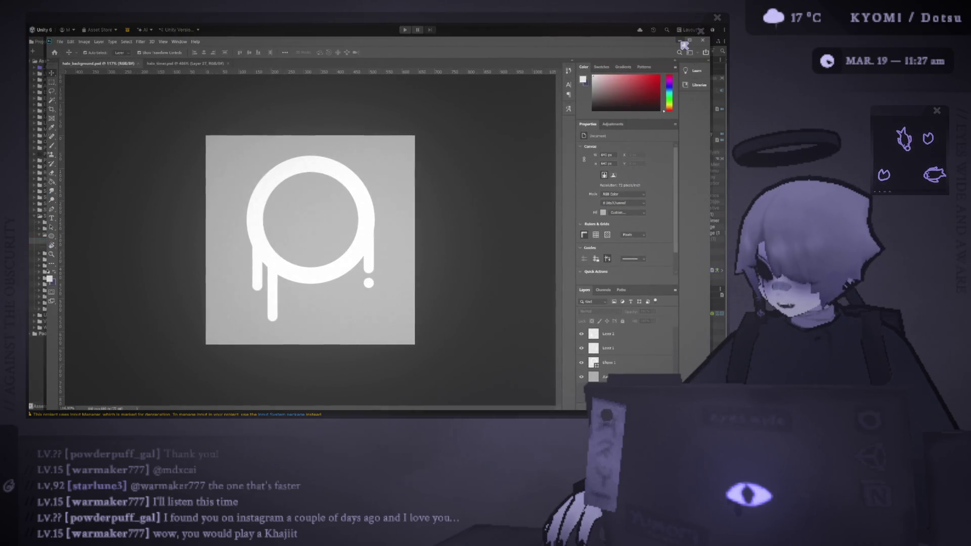
left_click(679, 41)
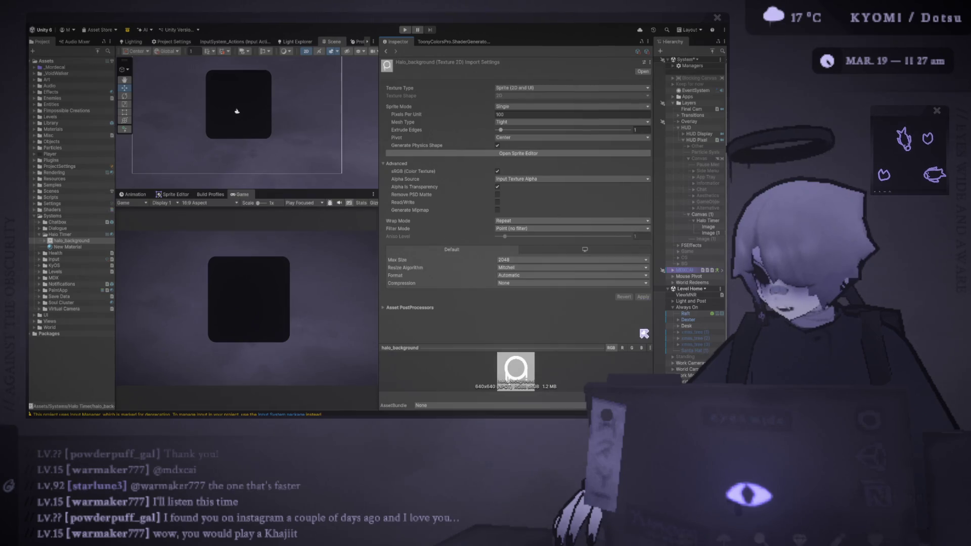
left_click(708, 233)
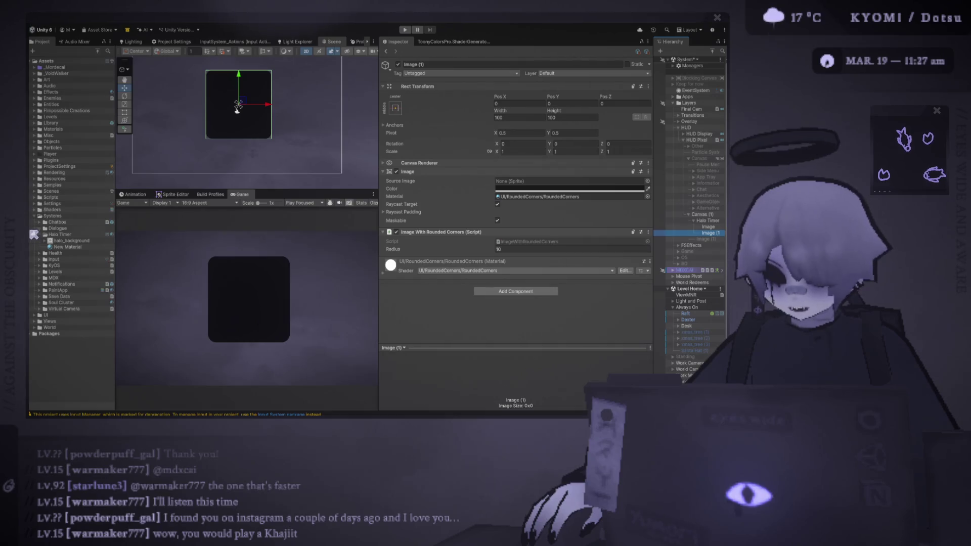
Step: Assign the halo_background sprite as Image (1)'s Source Image
left_click_drag(71, 241, 511, 181)
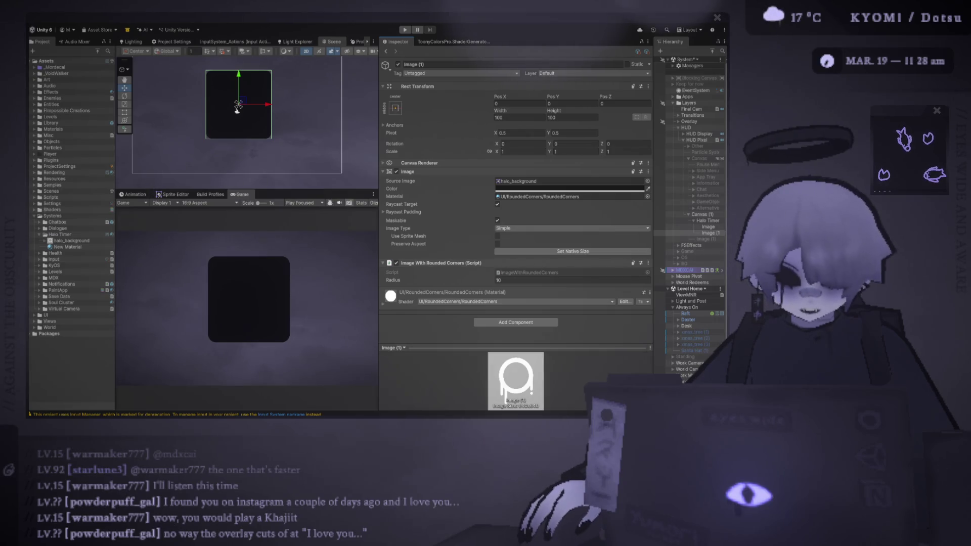
Step: Switch to the halo_background document in Photoshop
key("alt+Tab")
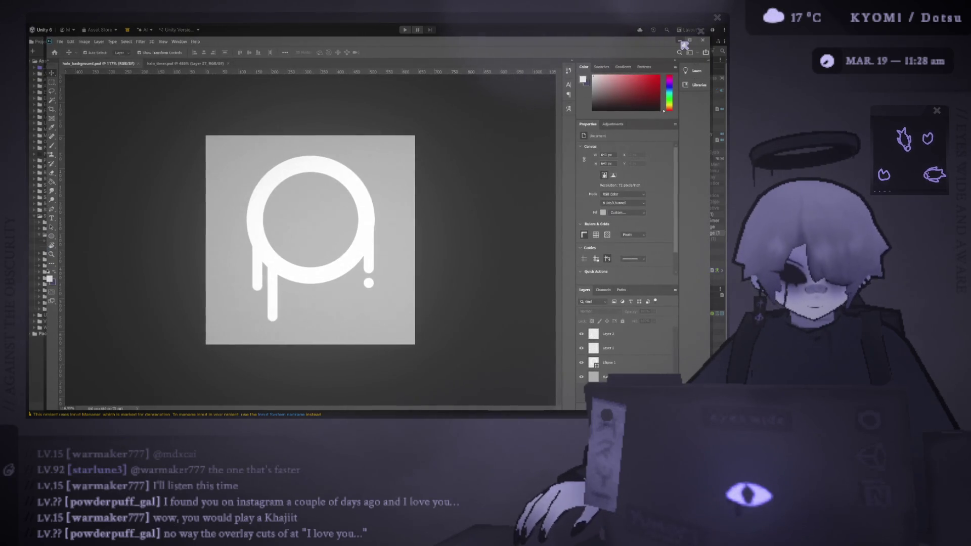
Step: Toggle between Photoshop's halo_background document and Unity, ending in Unity with a wider Scene view
left_click(681, 40)
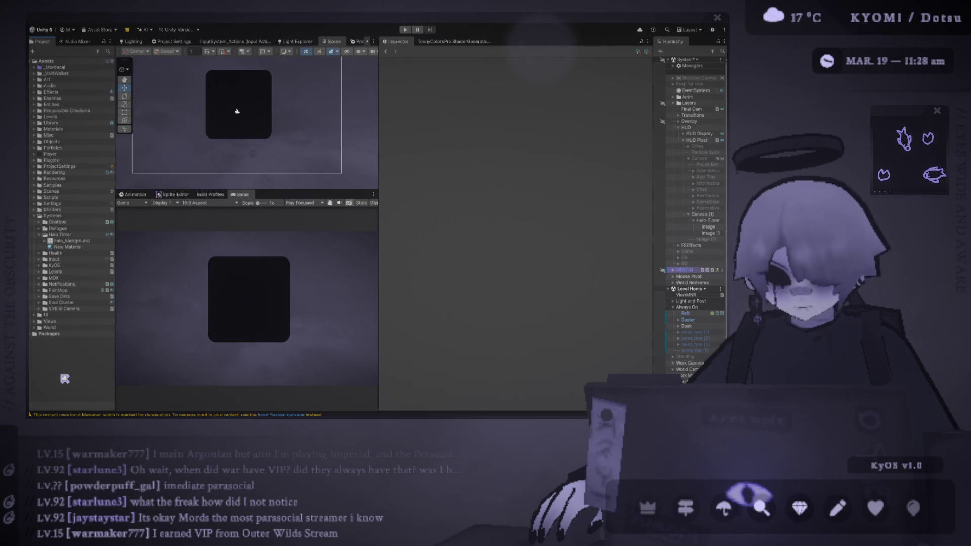
key("alt+Tab")
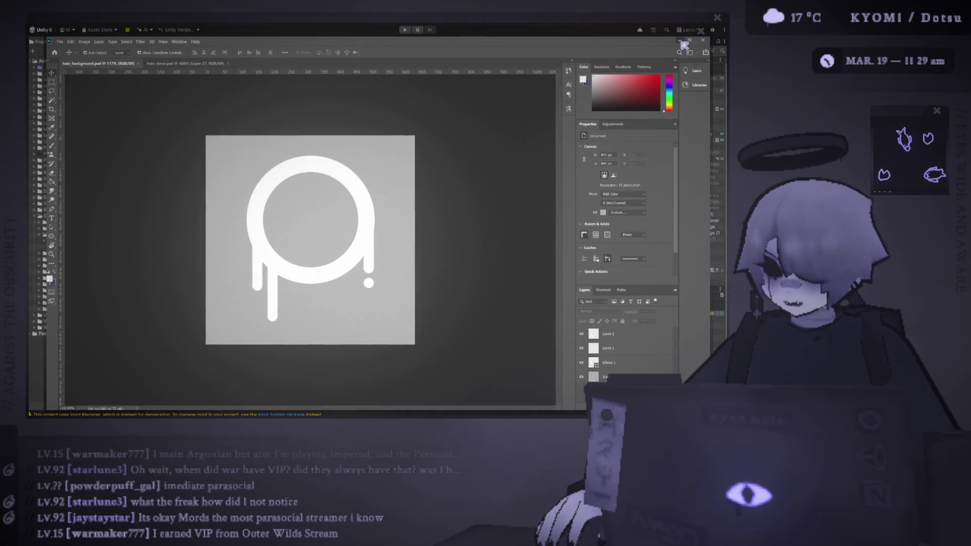
left_click(681, 41)
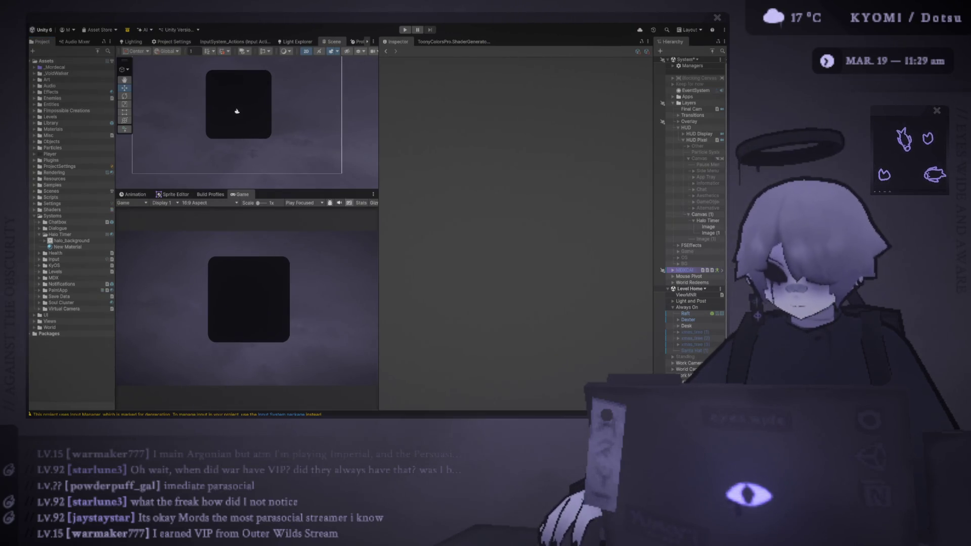
key("alt+Tab")
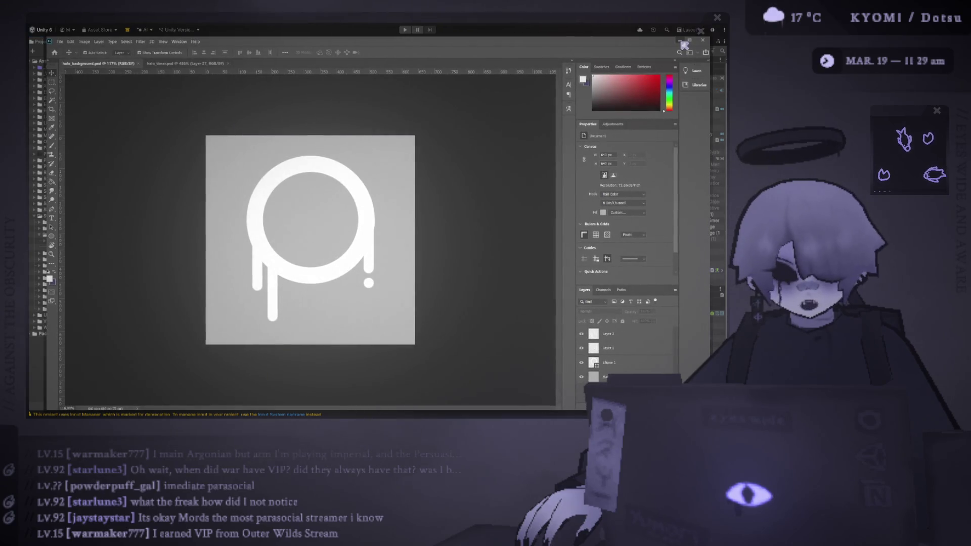
left_click(682, 42)
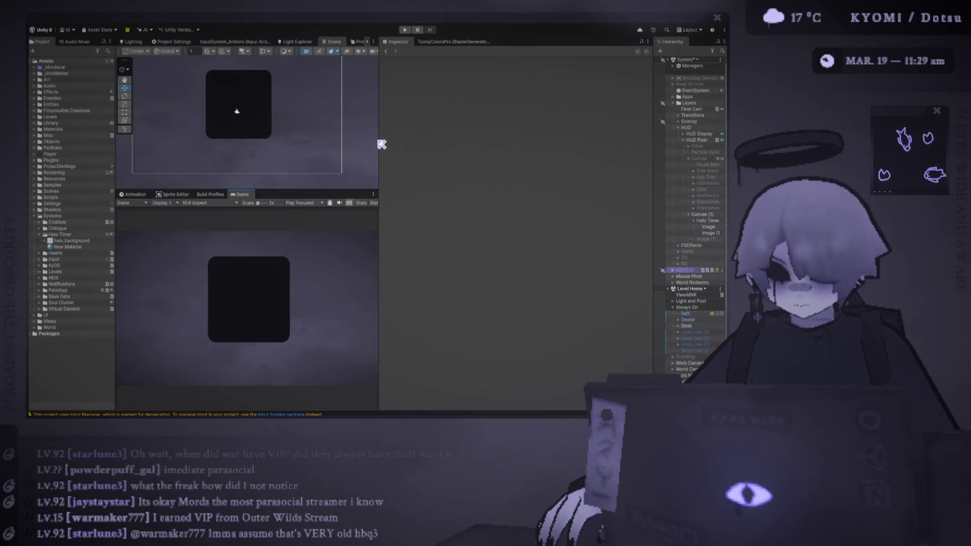
left_click_drag(381, 141, 484, 141)
Step: Enlarge the Scene view and drag Image (1) down-left to Pos X -97.3, Pos Y -24.1
left_click_drag(374, 191, 377, 267)
left_click(308, 167)
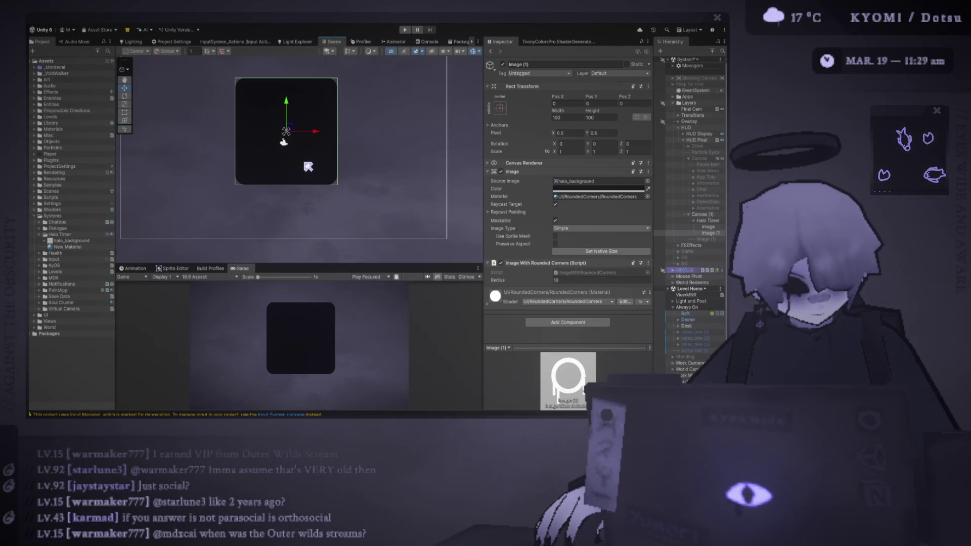
key("alt+Tab")
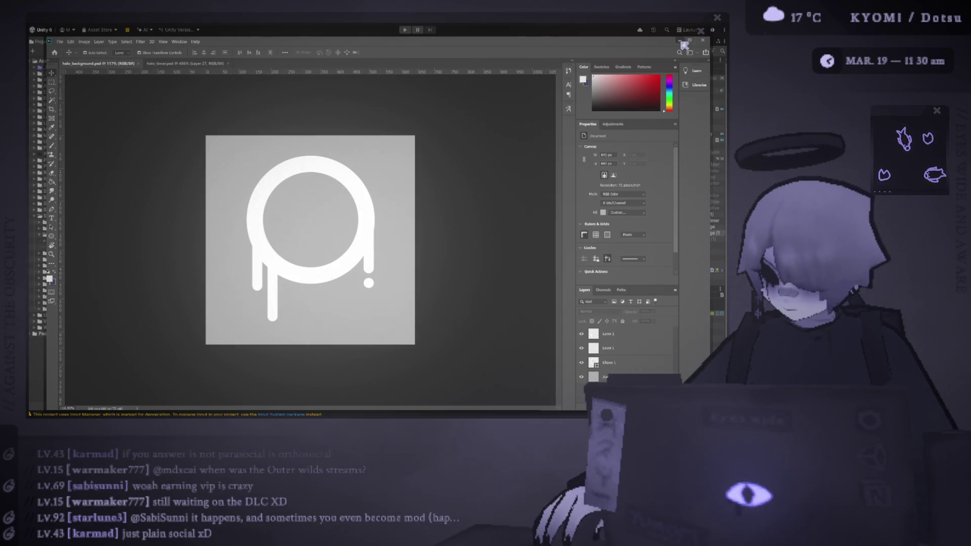
left_click(682, 40)
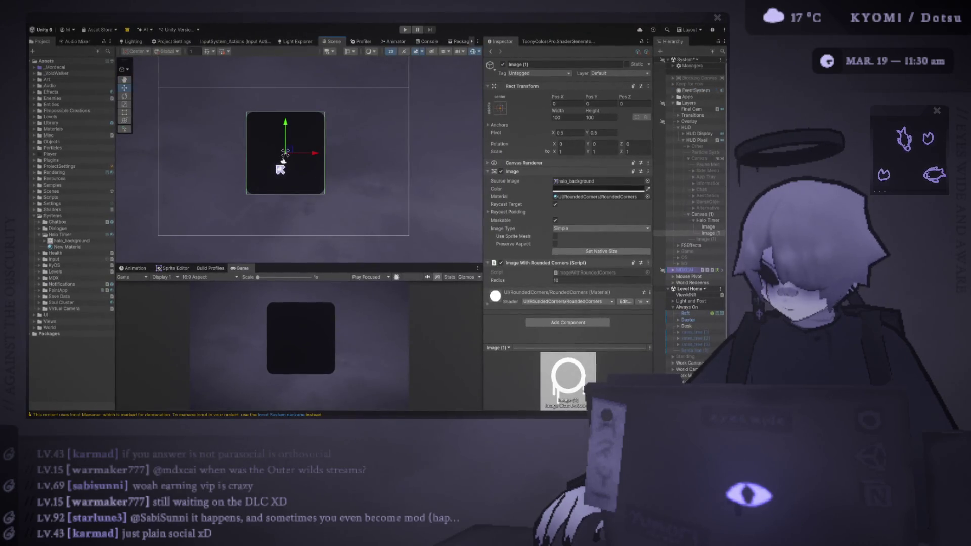
mouse_move(286, 154)
left_mouse_down()
mouse_move(309, 162)
mouse_move(292, 181)
mouse_move(282, 156)
mouse_move(300, 170)
mouse_move(338, 157)
mouse_move(273, 155)
mouse_move(335, 157)
left_mouse_up()
left_click(299, 170)
Step: Undo the accidental Image move and nudge Image (1) left to Pos X -106.7, Pos Y -28.4
key("ctrl+z")
left_click(238, 173)
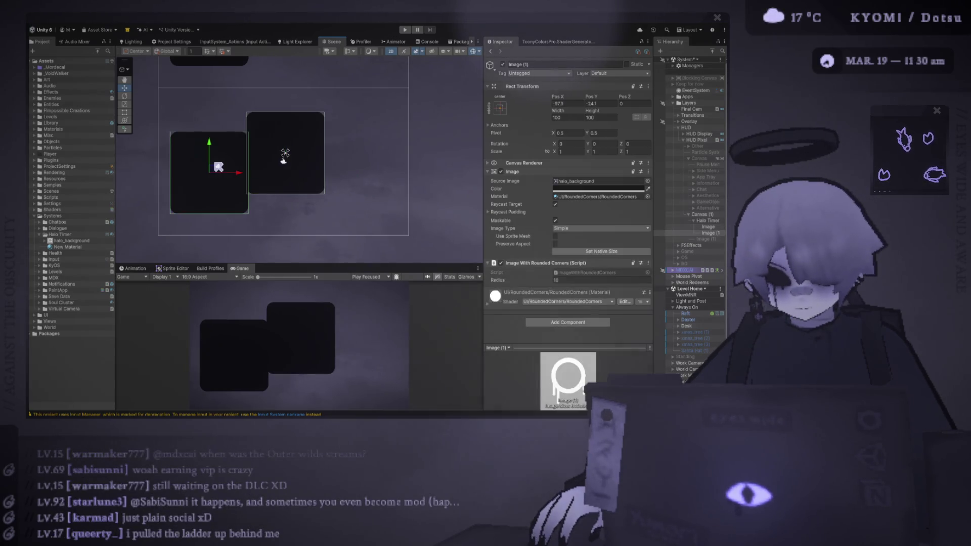
mouse_move(216, 173)
left_mouse_down()
mouse_move(208, 149)
mouse_move(209, 177)
left_mouse_up()
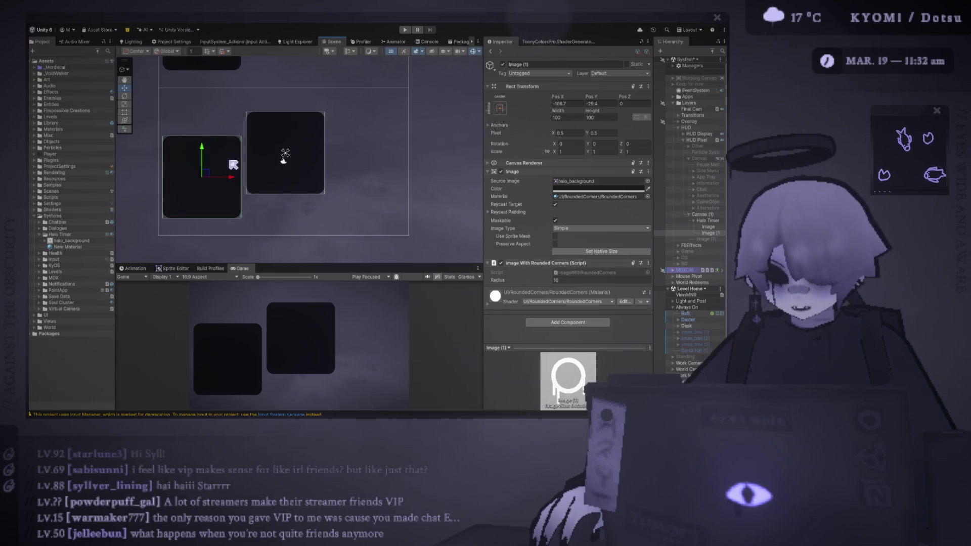
Step: Raise Image (1) to about Pos X -105.9, Pos Y 12.9 and enlarge the Game view
left_click_drag(213, 173, 214, 142)
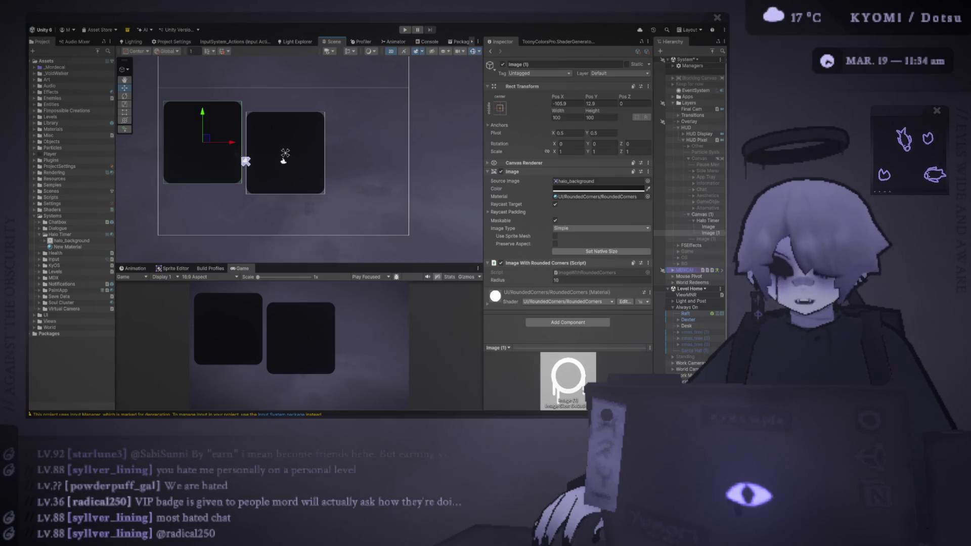
left_click_drag(340, 264, 340, 196)
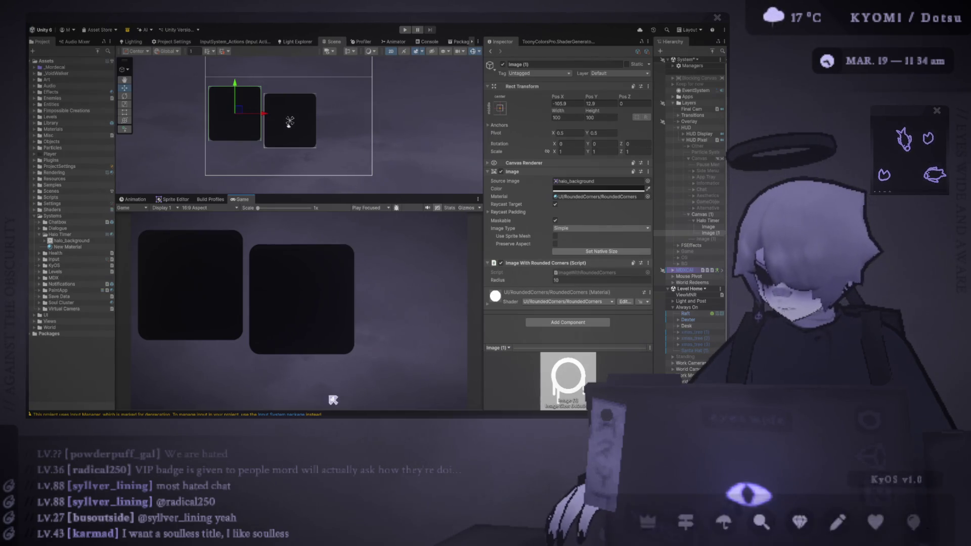
Step: Switch to Photoshop to edit the halo_background sprite
key("alt+Tab")
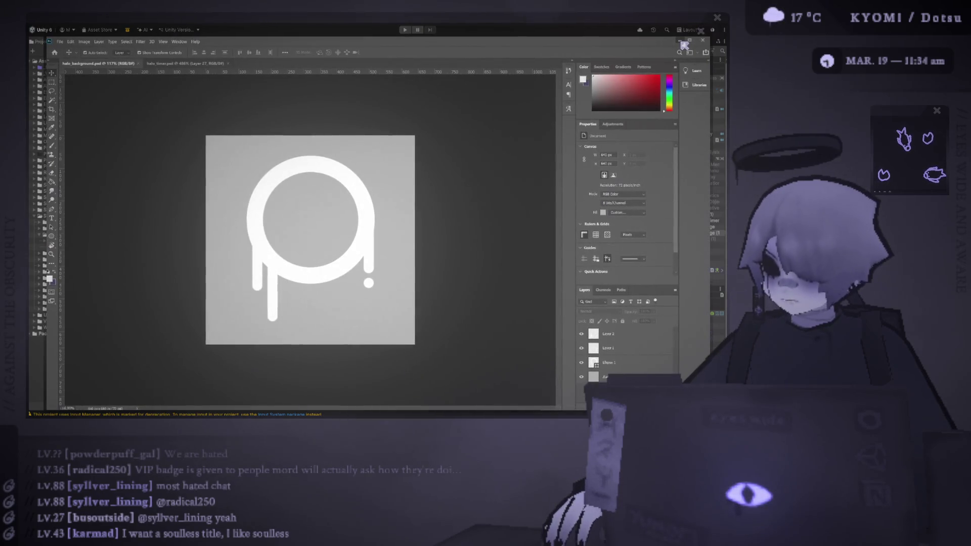
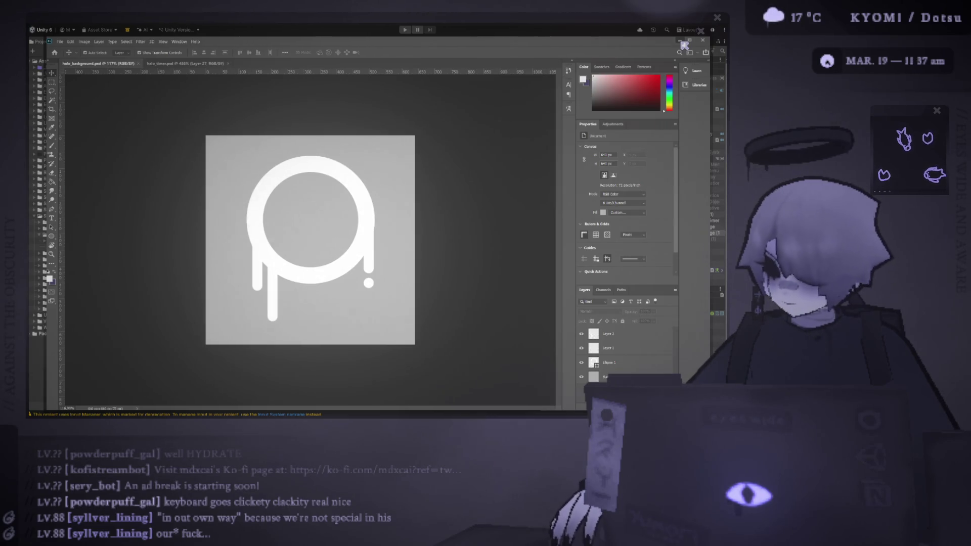
Step: Nudge the left panel, Image (1), slightly into place in the Scene view
left_click(38, 242)
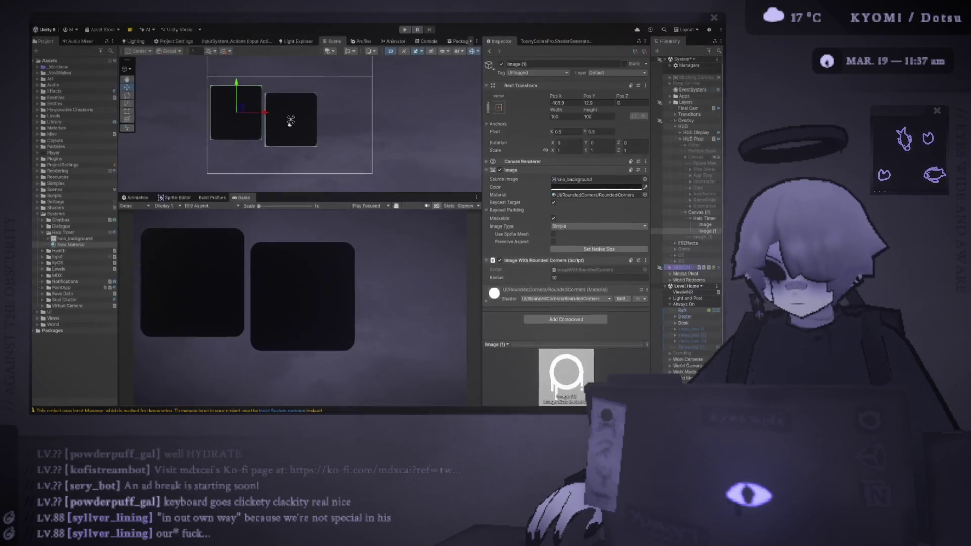
left_click(243, 127)
left_click_drag(245, 116, 250, 122)
left_click_drag(244, 121, 241, 118)
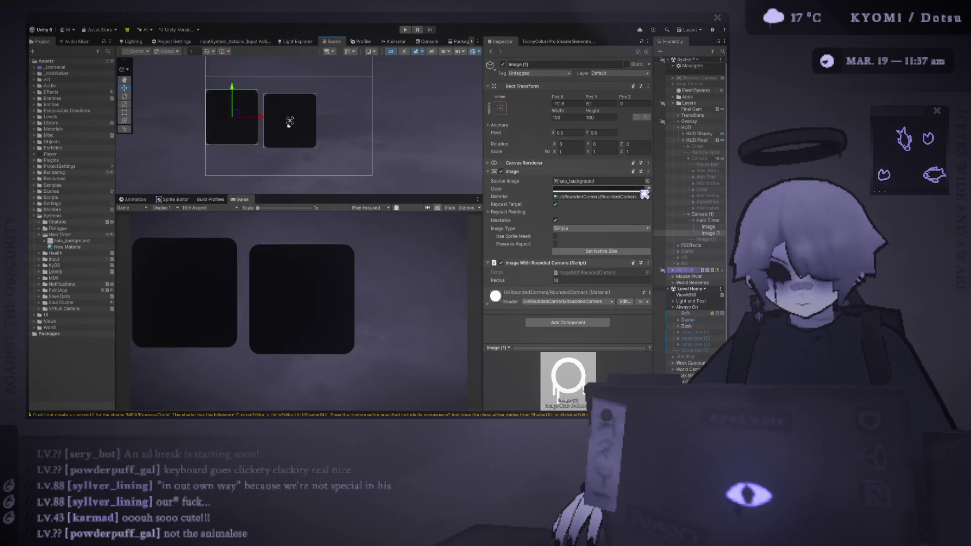
Step: Assign halo_background as the panel's Source Image and size it natively to 640×640
left_click_drag(70, 240, 587, 186)
double_click(587, 183)
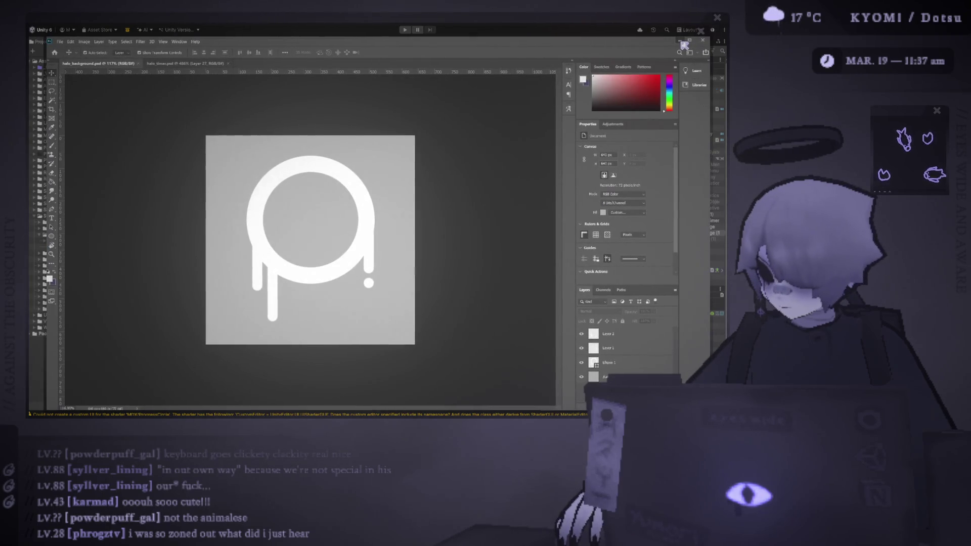
left_click(683, 43)
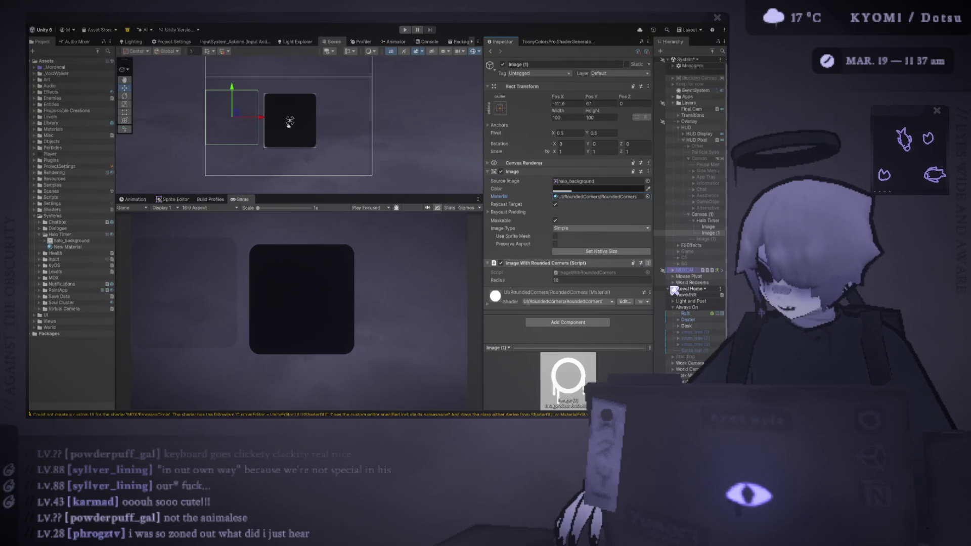
double_click(605, 196)
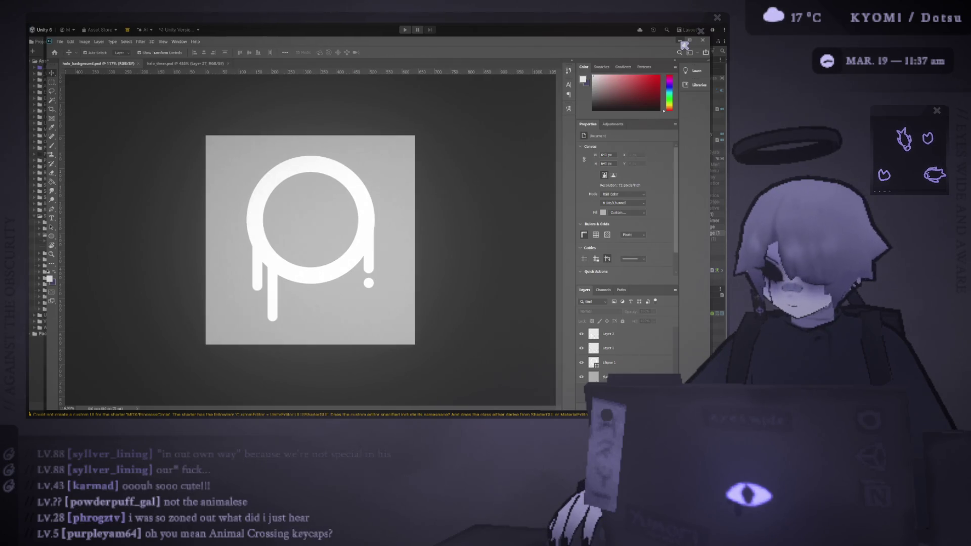
left_click(683, 44)
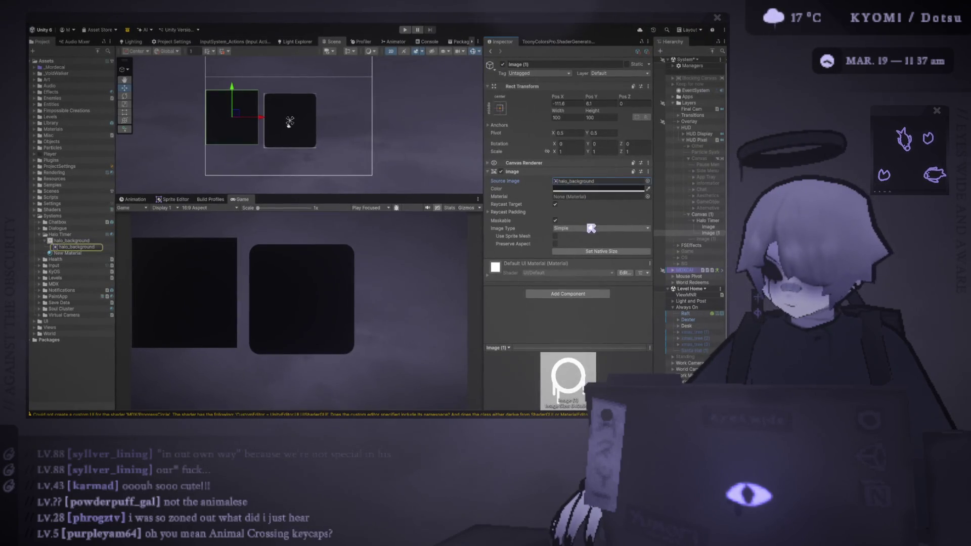
left_click(601, 251)
Step: Undo the native-size change and switch to the halo artwork in Photoshop to make its background transparent
scroll(390, 147, "down", 2)
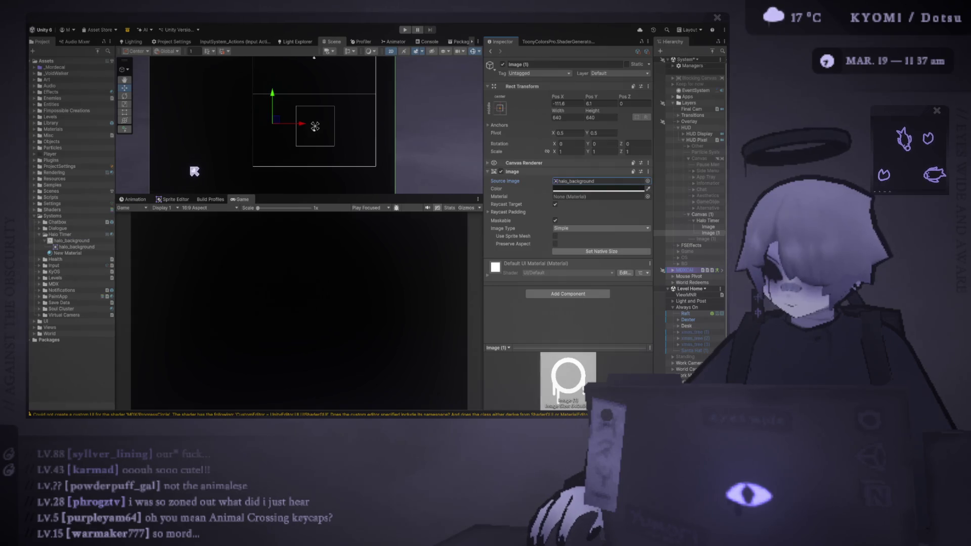
key("ctrl+z")
key("alt+Tab")
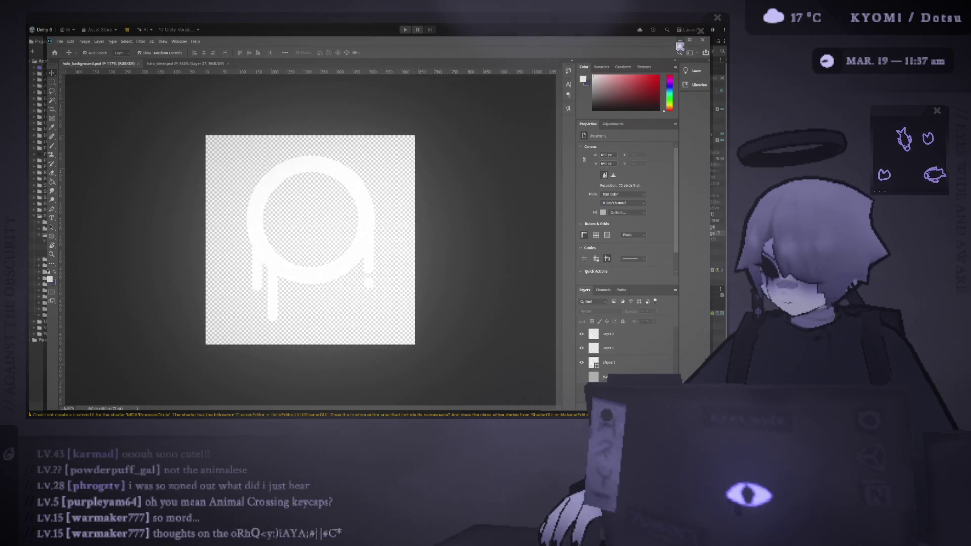
key("alt+Tab")
scroll(271, 126, "up", 10)
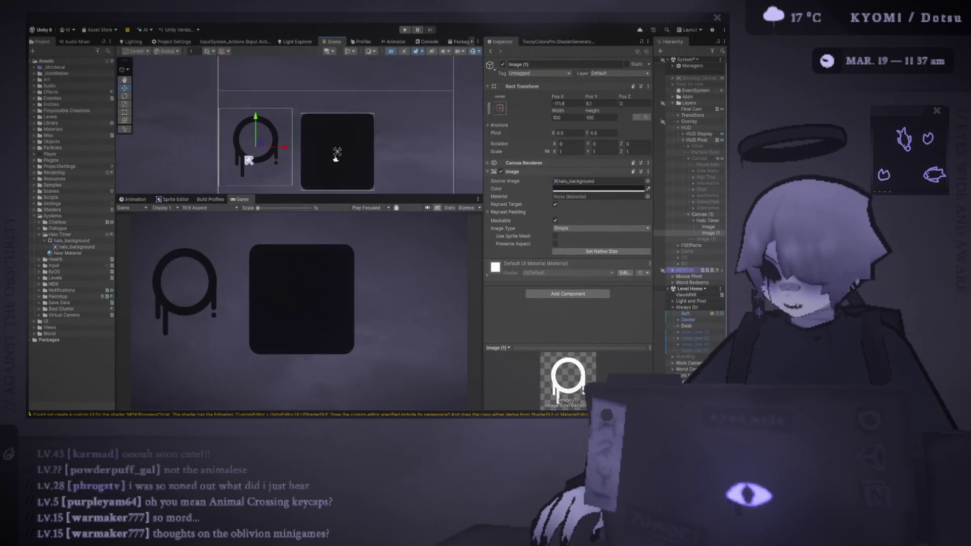
scroll(254, 144, "up", 8)
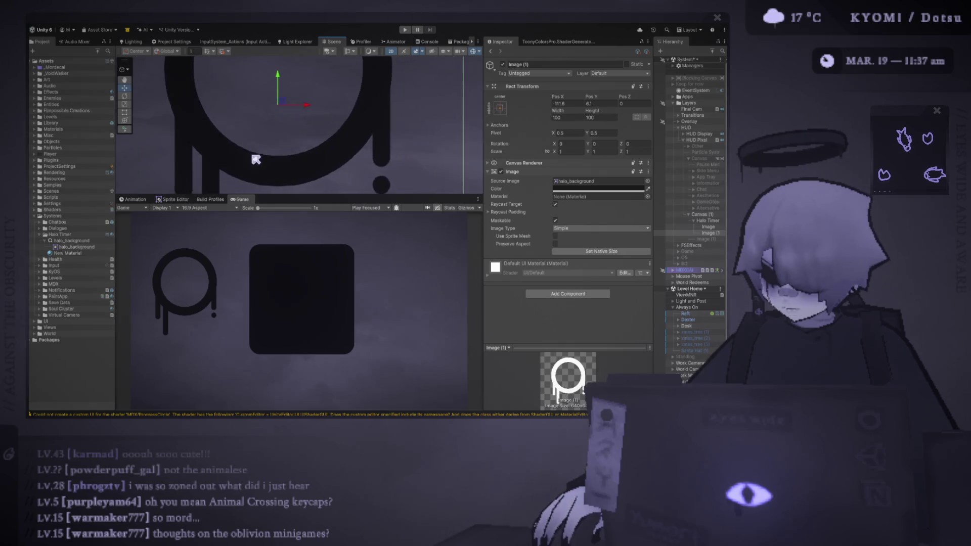
scroll(246, 182, "down", 10)
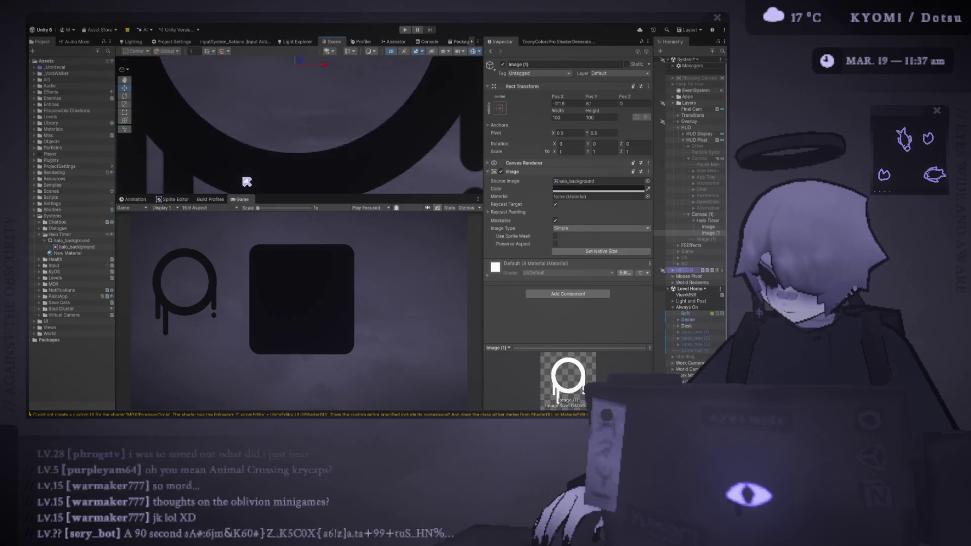
scroll(278, 156, "down", 3)
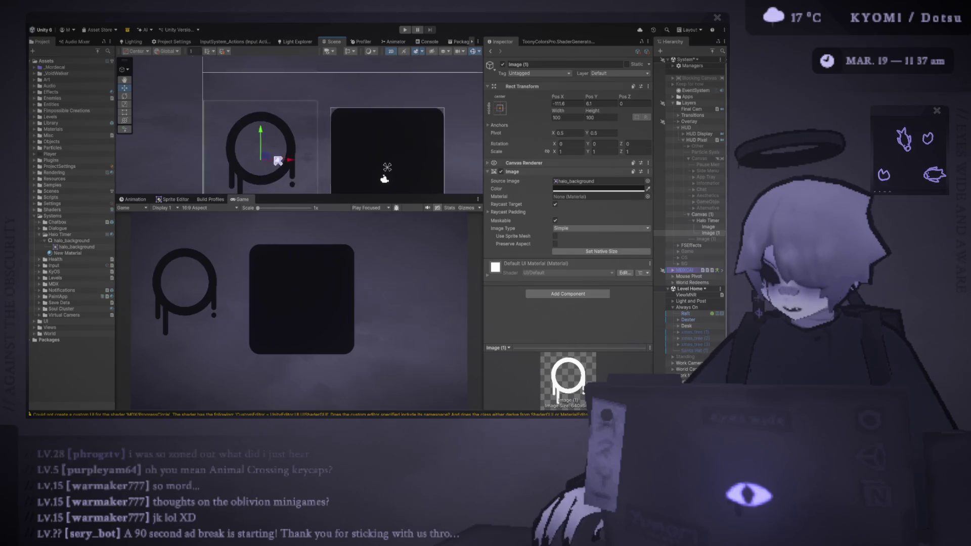
key("alt+Tab")
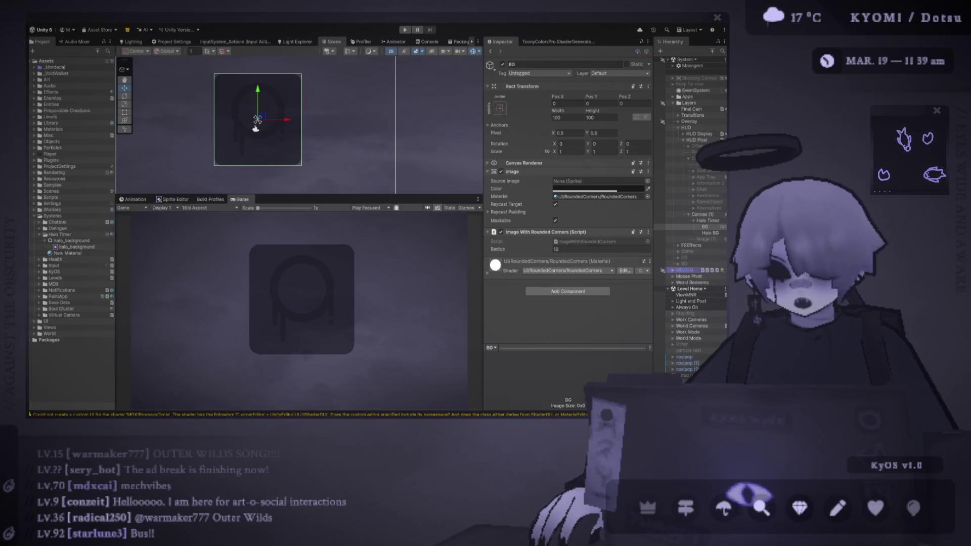
Step: Scroll the view over the Halo Timer's stacked BG and Halo BG layers
scroll(283, 116, "down", 1)
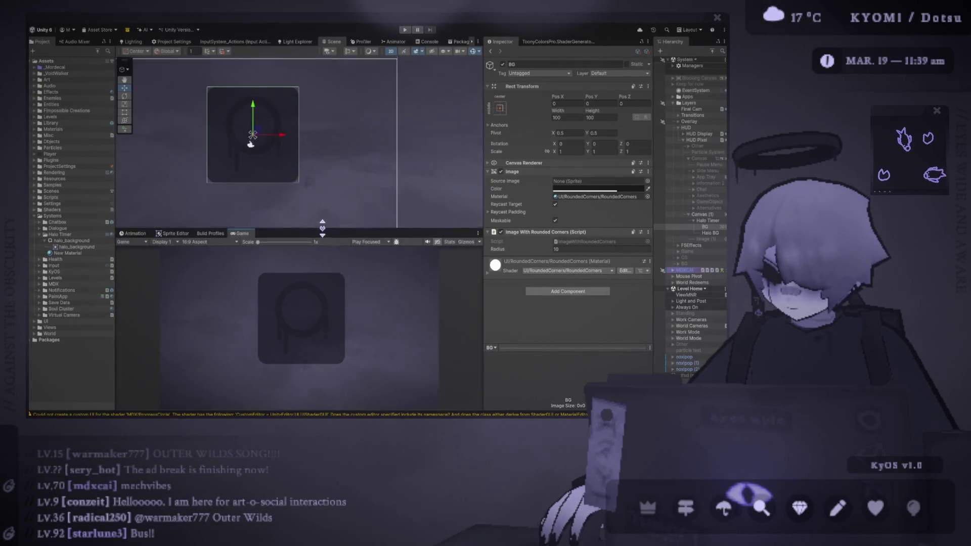
Step: Set the Halo Timer's scale to 1.5 on X, Y and Z
left_click(708, 220)
left_click(574, 153)
type("1.5")
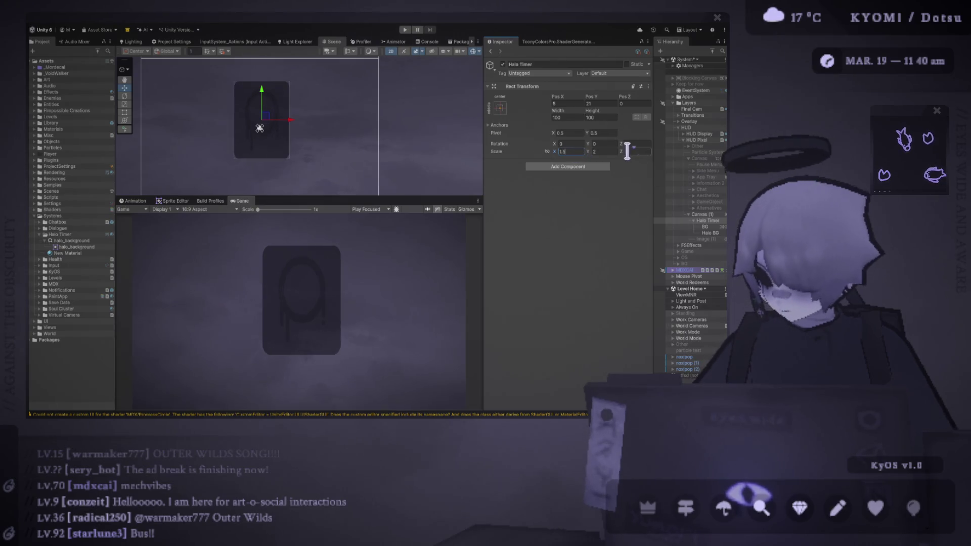
left_click(614, 150)
type("1.5")
key("Tab")
type("1.5")
key("Return")
Step: Enlarge the game preview to 1.3x and select Halo BG
mouse_move(258, 210)
left_mouse_down()
mouse_move(283, 154)
mouse_move(268, 177)
mouse_move(253, 173)
mouse_move(262, 304)
left_mouse_up()
left_click(377, 156)
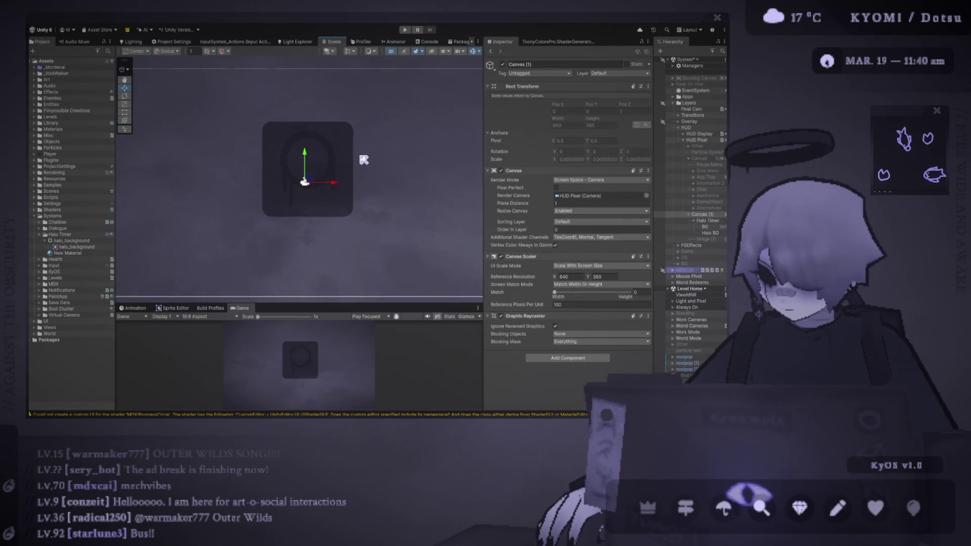
left_click(710, 233)
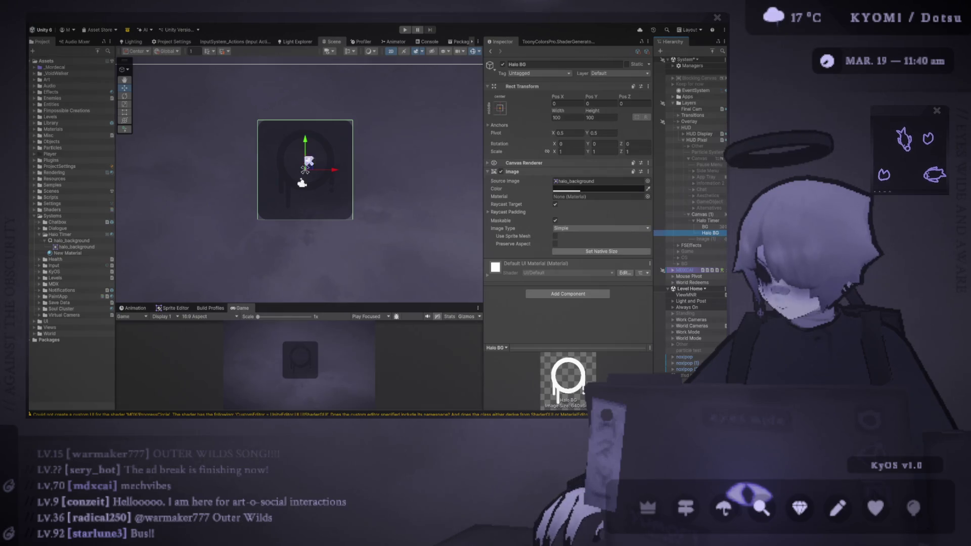
Step: Reimport the edited halo artwork and raise Halo BG to Pos Y 8
scroll(295, 162, "up", 3)
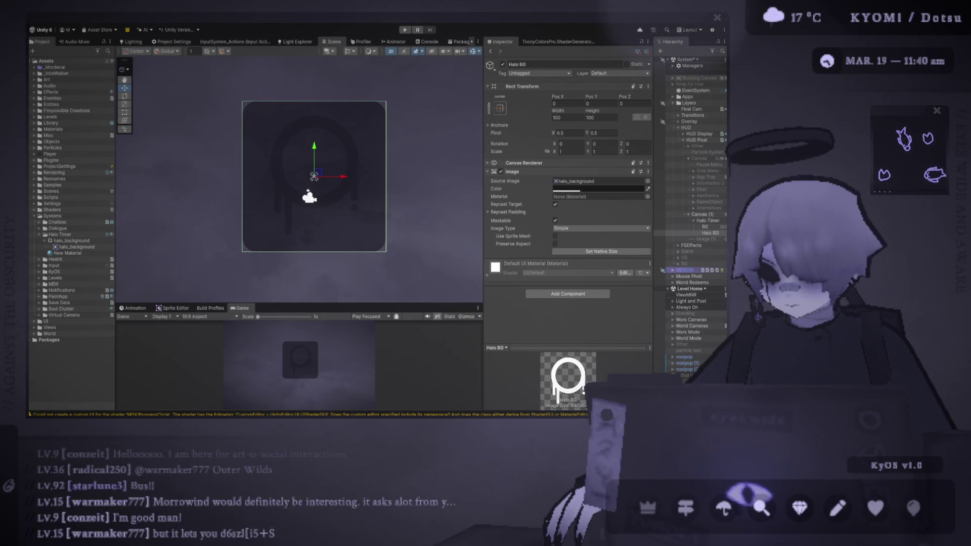
key("alt+Tab")
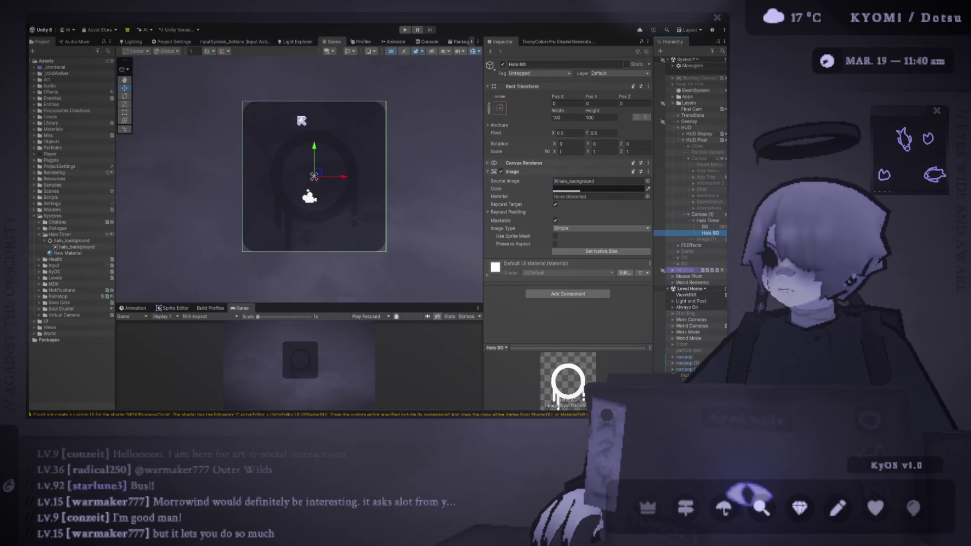
key("alt+Tab")
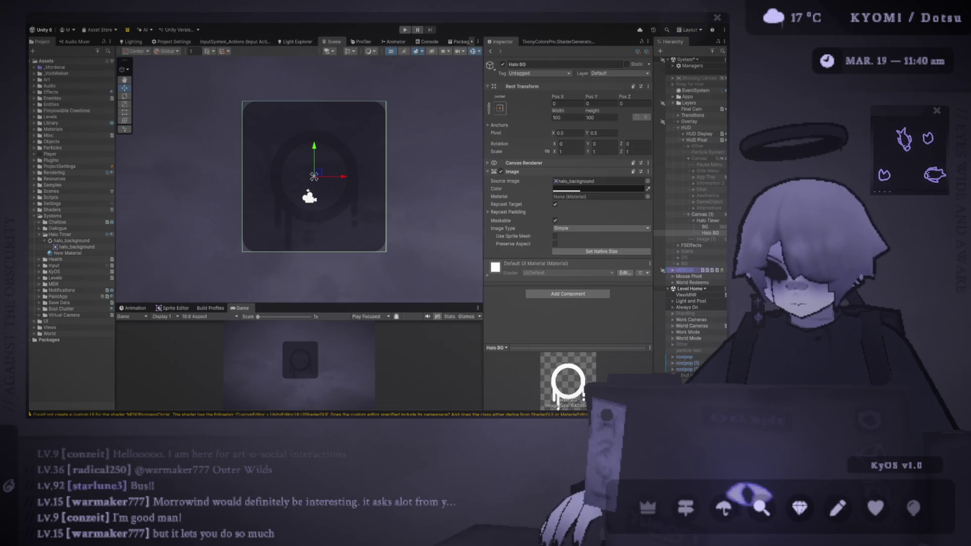
left_click(319, 157)
left_click_drag(319, 157, 318, 145)
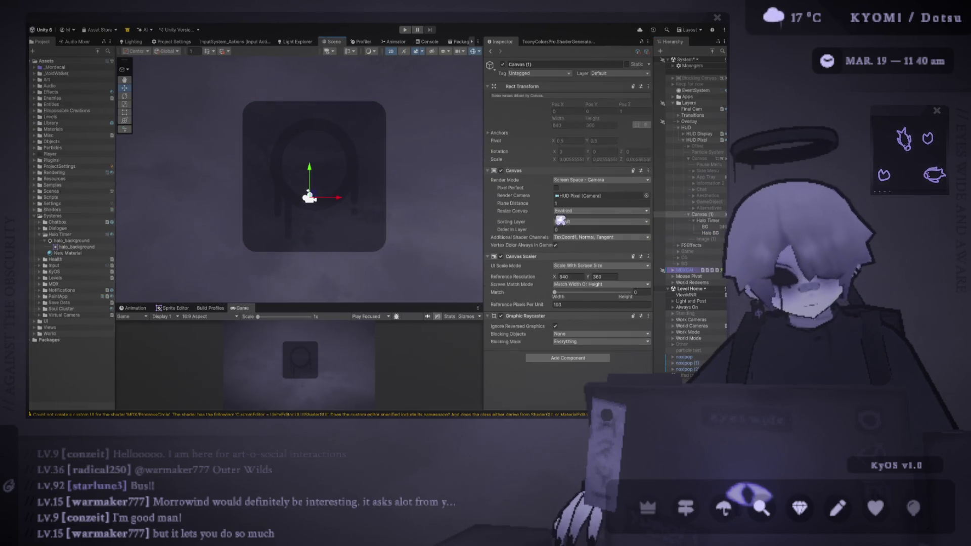
left_click(710, 233)
Step: Duplicate Halo BG, clear its sprite, tint it white and apply New Material's progress-circle shader
key("ctrl+d")
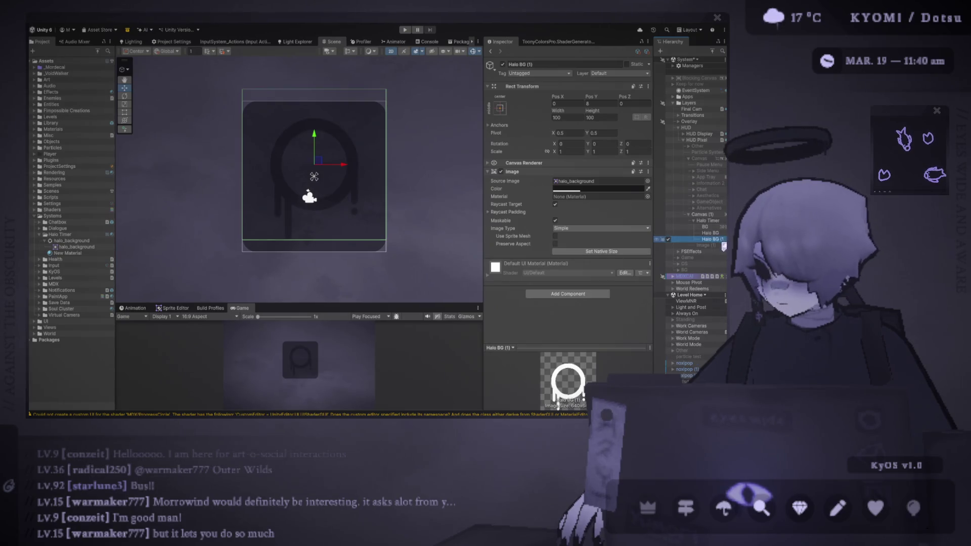
left_click(647, 187)
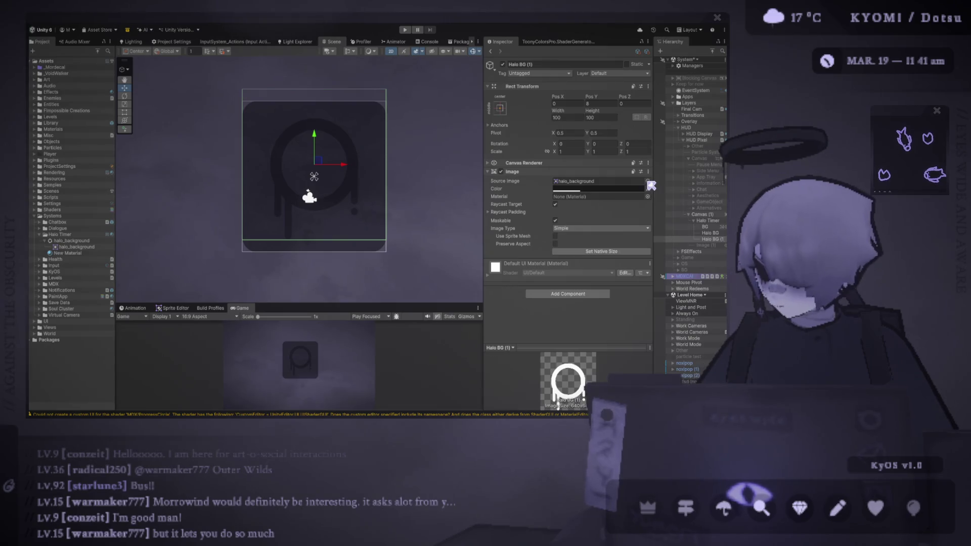
left_click(582, 181)
key("Delete")
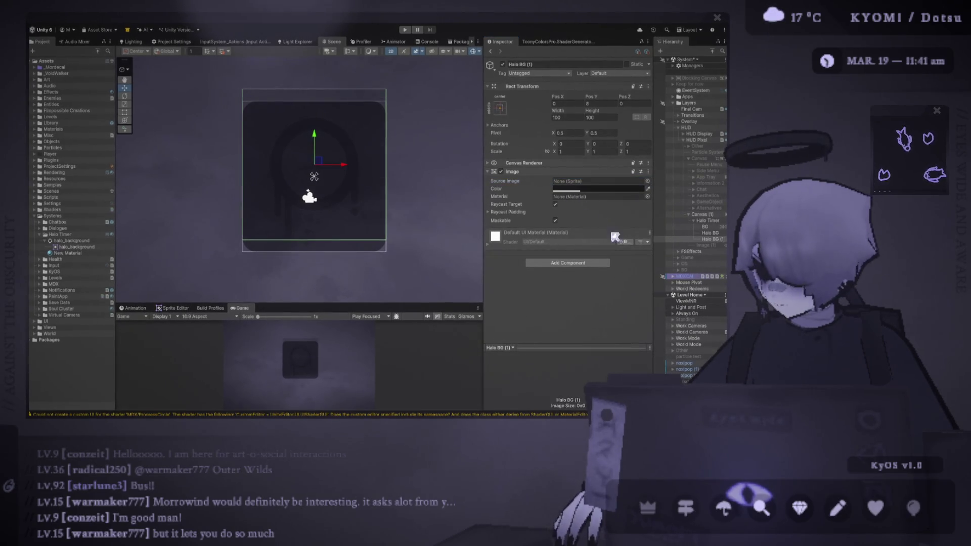
left_click(585, 166)
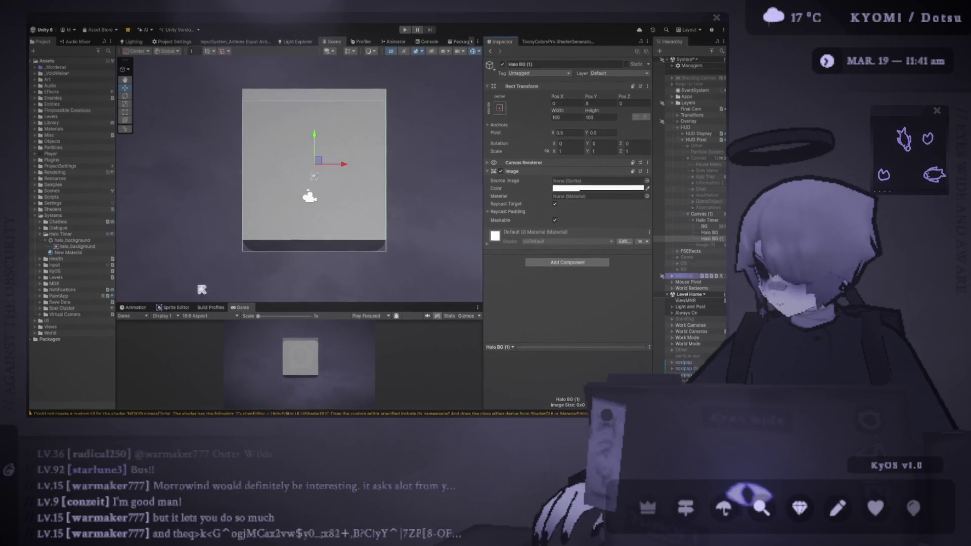
left_click(71, 254)
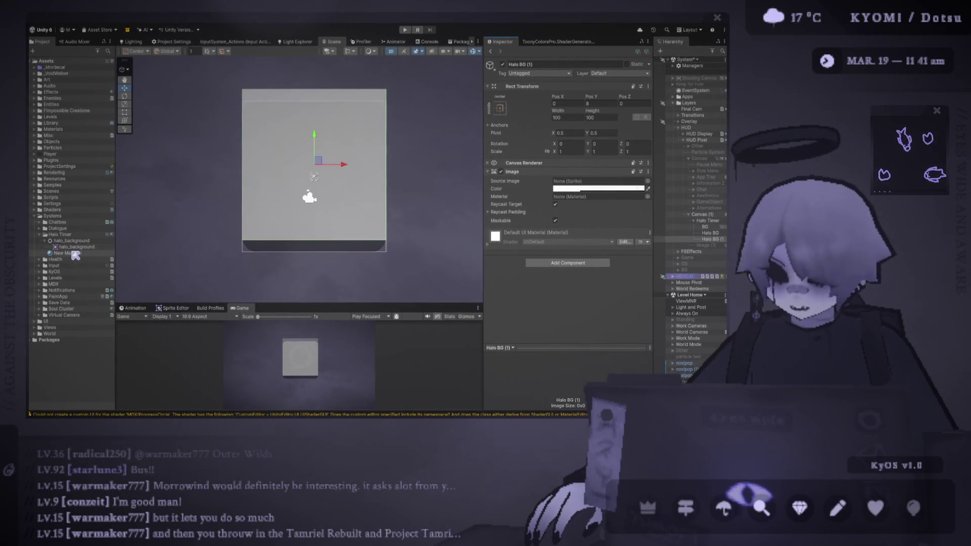
mouse_move(71, 259)
left_mouse_down()
mouse_move(501, 232)
mouse_move(591, 196)
left_mouse_up()
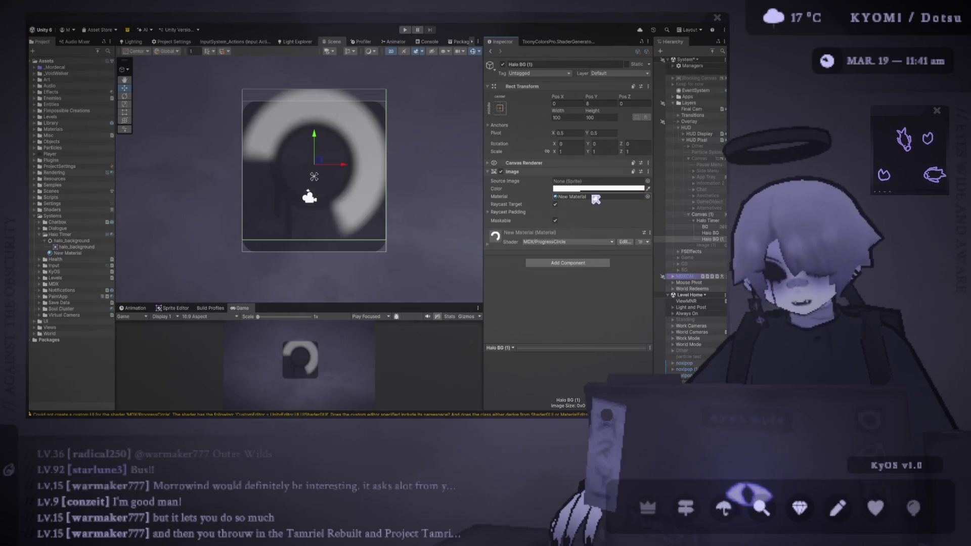
left_click(87, 253)
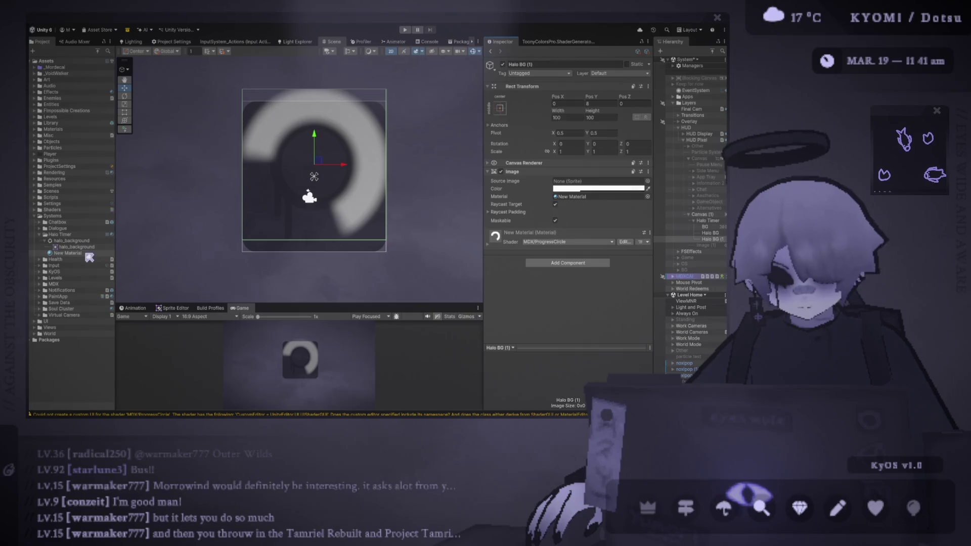
Step: Set New Material's Mask Softness X to 37.7 and close the ring fully from 90 degrees
left_click_drag(483, 94, 421, 90)
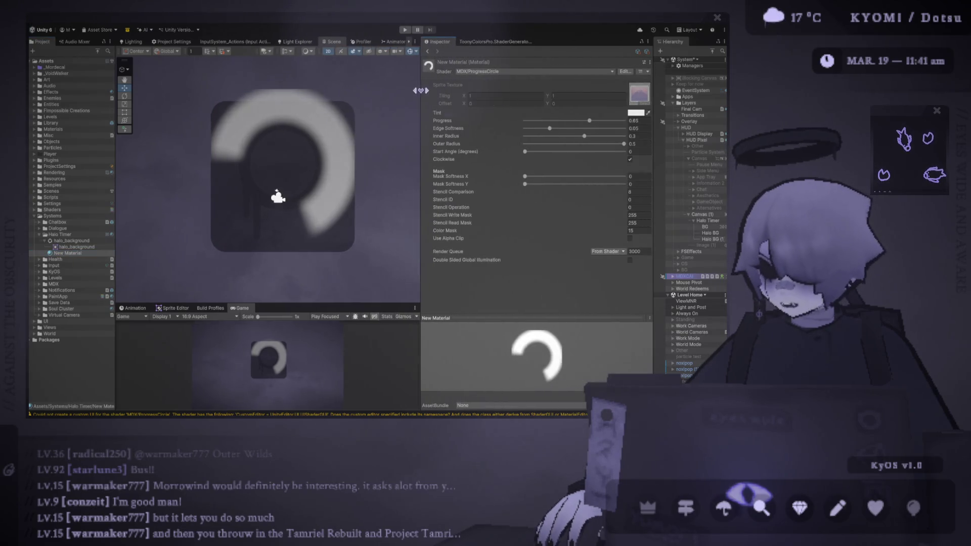
left_click_drag(574, 118, 540, 120)
mouse_move(535, 177)
left_mouse_down()
mouse_move(563, 178)
mouse_move(508, 178)
mouse_move(557, 147)
mouse_move(550, 154)
mouse_move(535, 144)
mouse_move(616, 144)
mouse_move(520, 130)
mouse_move(618, 143)
mouse_move(542, 135)
mouse_move(574, 143)
mouse_move(586, 128)
mouse_move(627, 122)
left_mouse_up()
left_click_drag(537, 152, 550, 152)
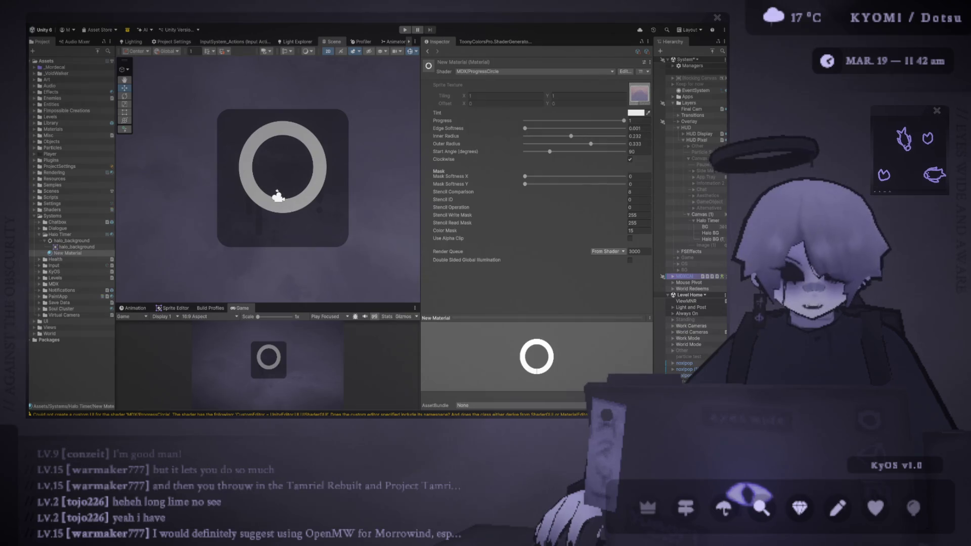
Step: Thin Halo BG (1)'s ring to Inner Radius 0.258 and Outer Radius 0.289
left_click(712, 239)
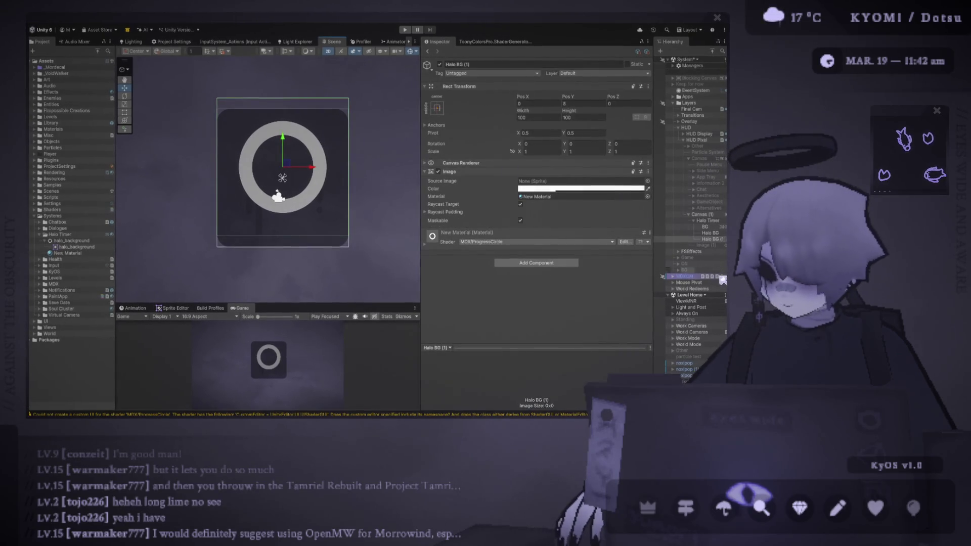
left_click(537, 197)
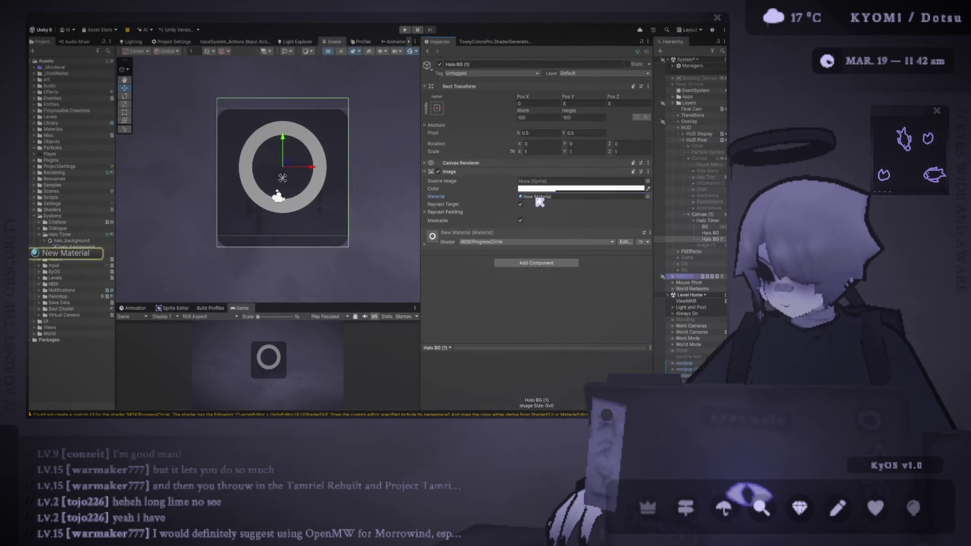
left_click(72, 253)
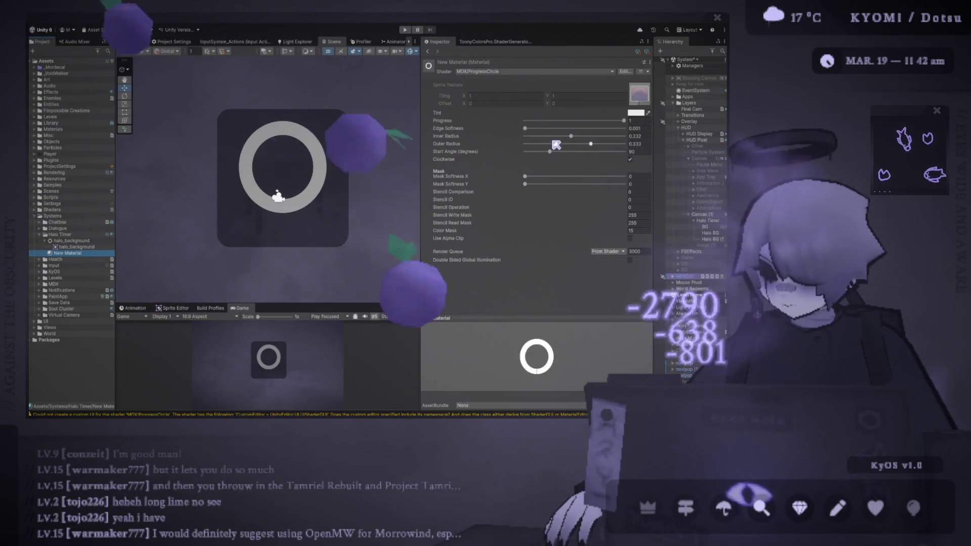
mouse_move(571, 136)
left_mouse_down()
mouse_move(583, 143)
mouse_move(576, 137)
left_mouse_up()
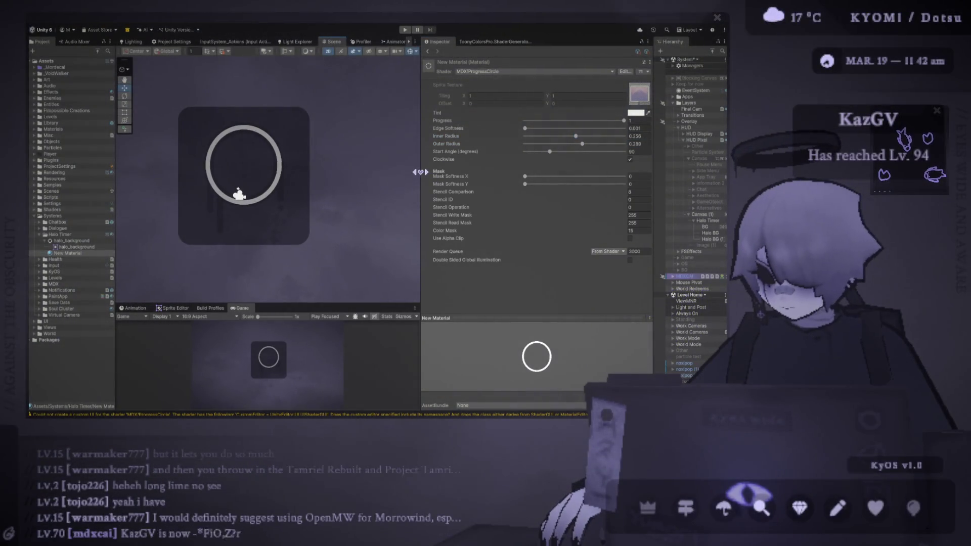
mouse_move(419, 170)
left_mouse_down()
mouse_move(321, 173)
mouse_move(344, 173)
left_mouse_up()
scroll(245, 178, "down", 1)
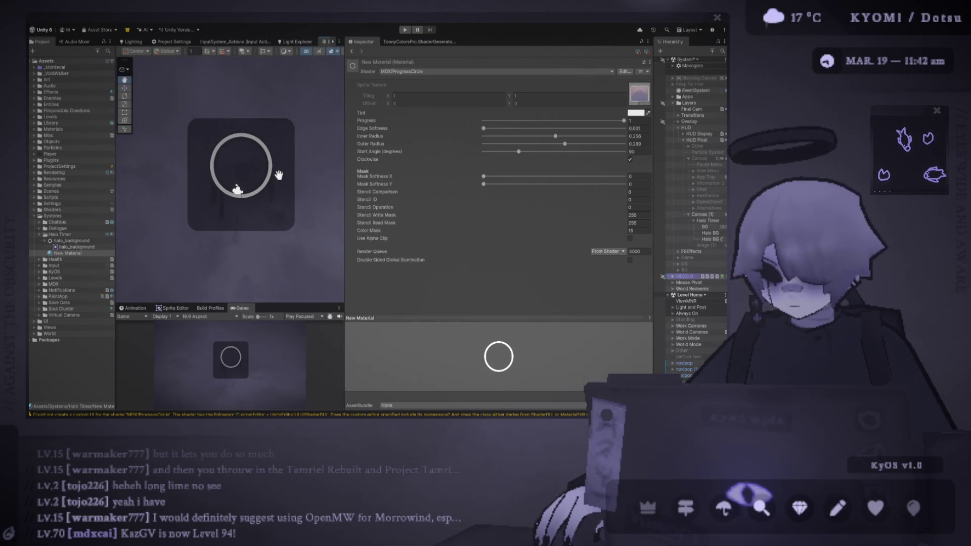
Step: Duplicate Halo BG as Halo BG (2), move it left to Pos X -94.6 showing cloud_circle_tx_3
left_click(710, 233)
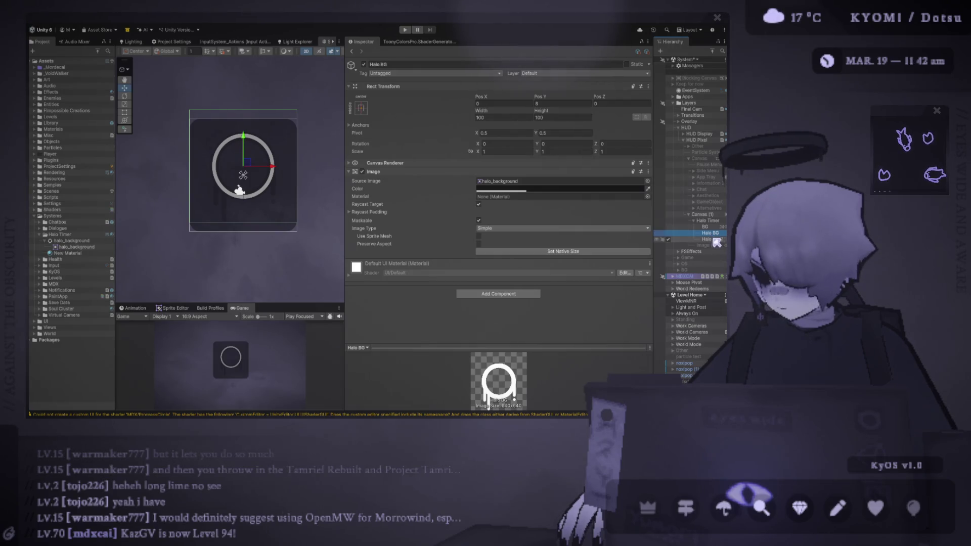
key("ctrl+d")
mouse_move(247, 163)
left_mouse_down()
mouse_move(163, 162)
mouse_move(282, 169)
left_mouse_up()
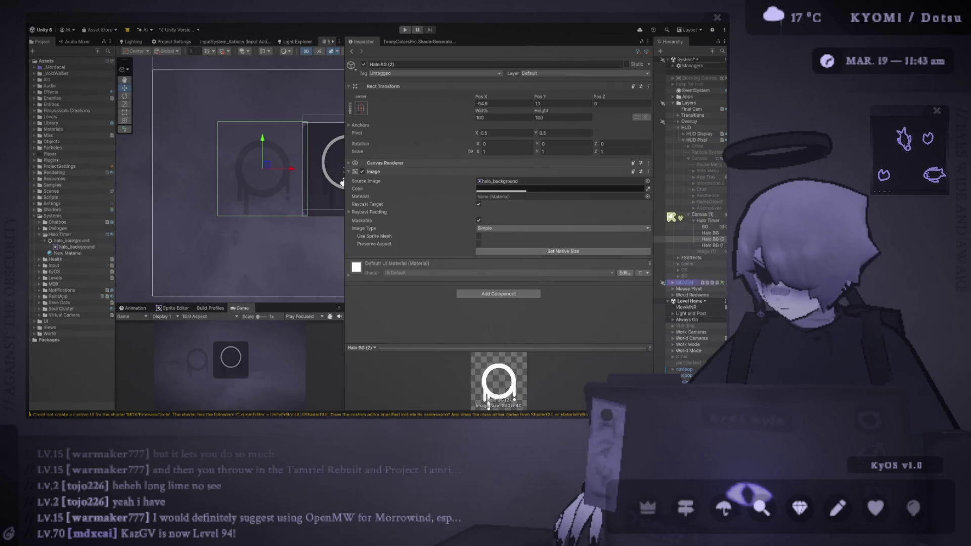
scroll(342, 182, "up", 3)
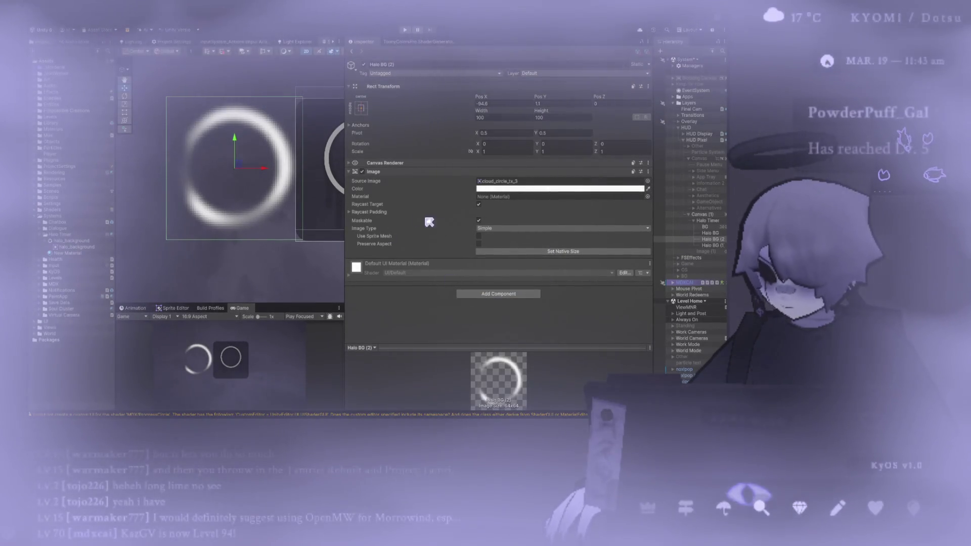
Step: Set Halo BG (2)'s Image Type to Filled, Radial 360 from Bottom
left_click(506, 228)
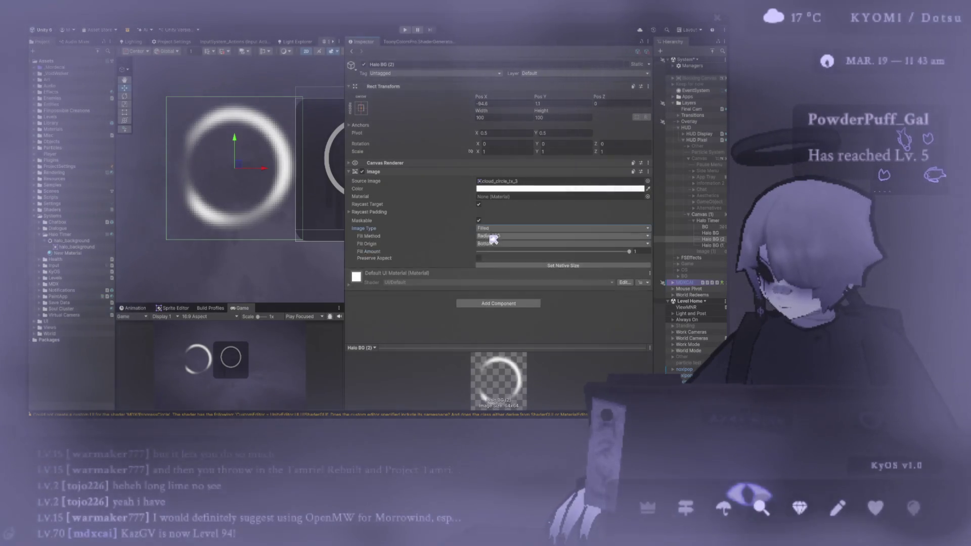
left_click(506, 255)
left_click(511, 251)
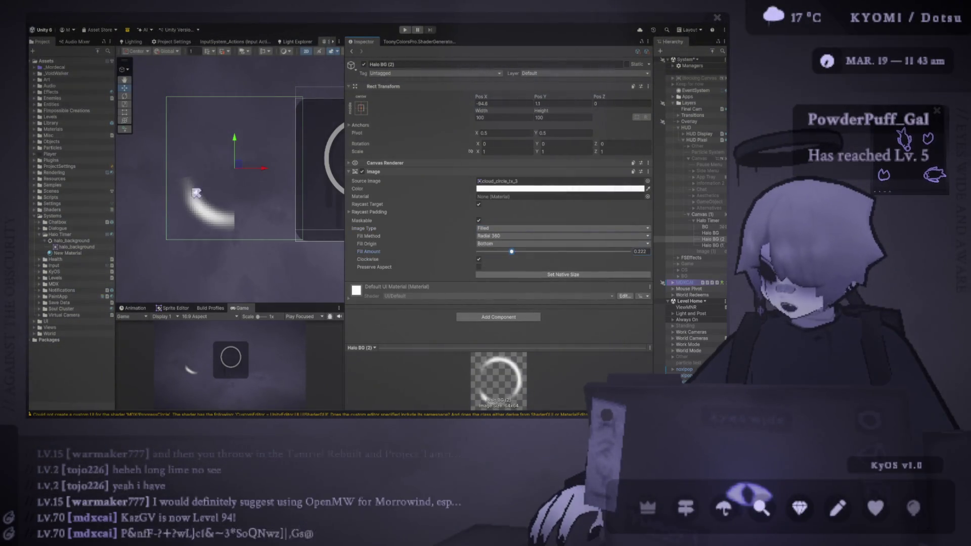
scroll(210, 182, "down", 3)
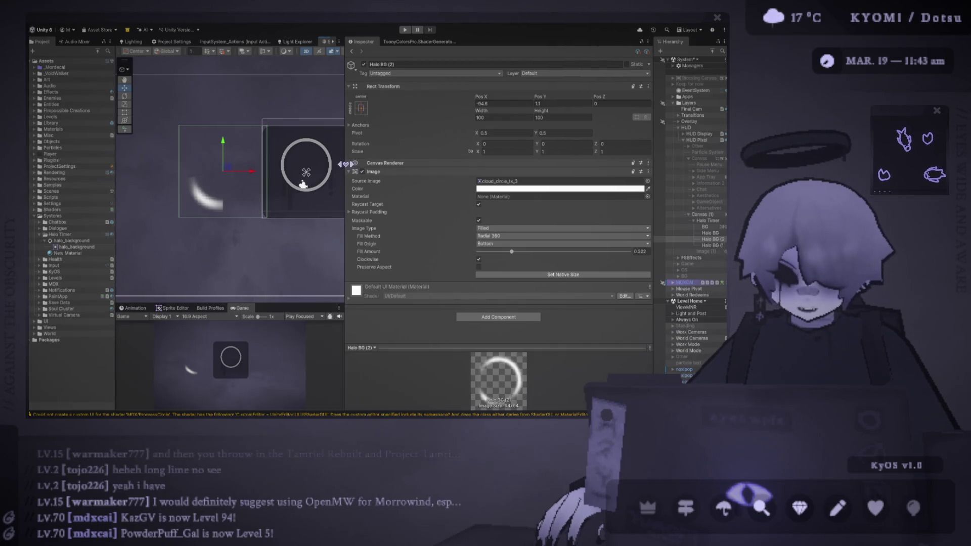
Step: Move the cloud ring further left and raise its Fill Amount to about 0.957
left_click_drag(346, 164, 472, 164)
left_click_drag(275, 166, 247, 173)
key("f")
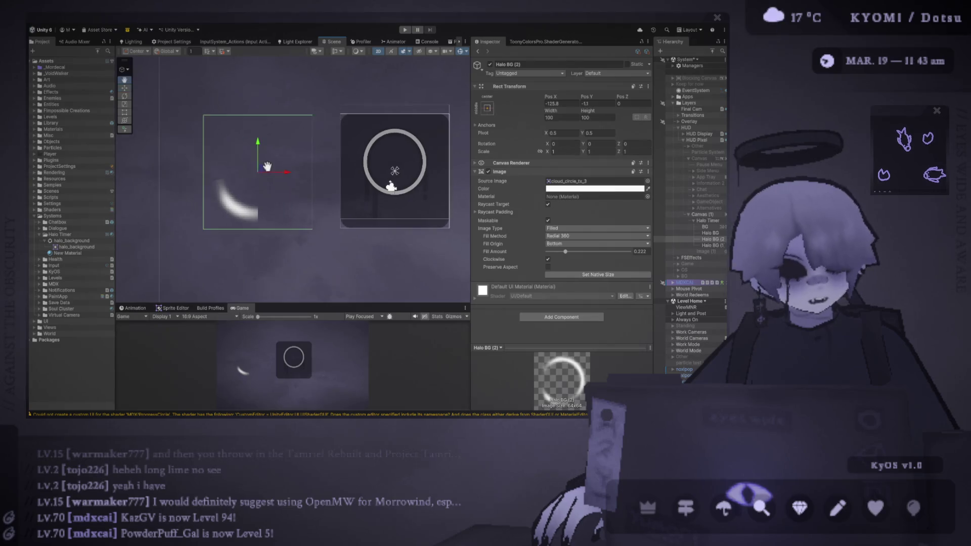
mouse_move(571, 258)
left_mouse_down()
mouse_move(635, 256)
mouse_move(625, 263)
left_mouse_up()
scroll(286, 202, "up", 5)
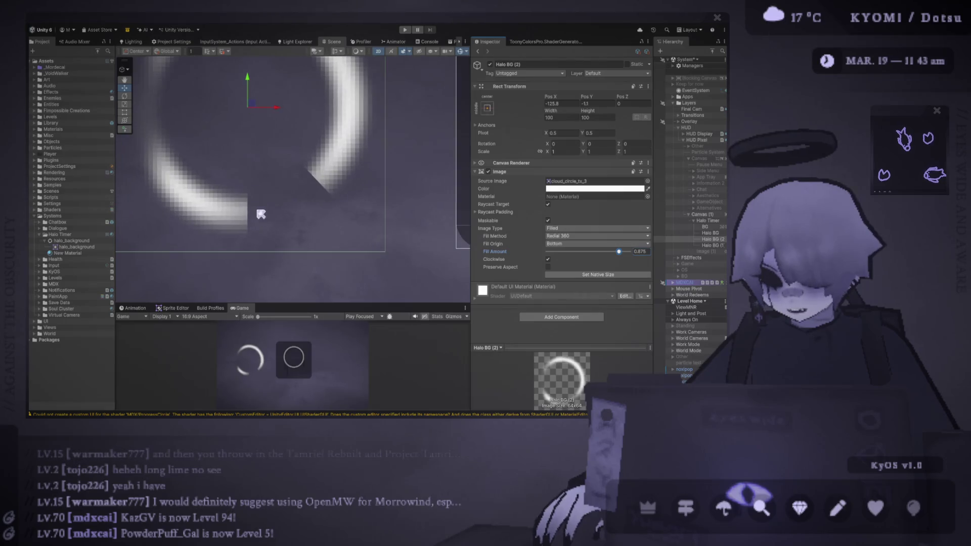
mouse_move(619, 251)
left_mouse_down()
mouse_move(609, 260)
mouse_move(627, 261)
left_mouse_up()
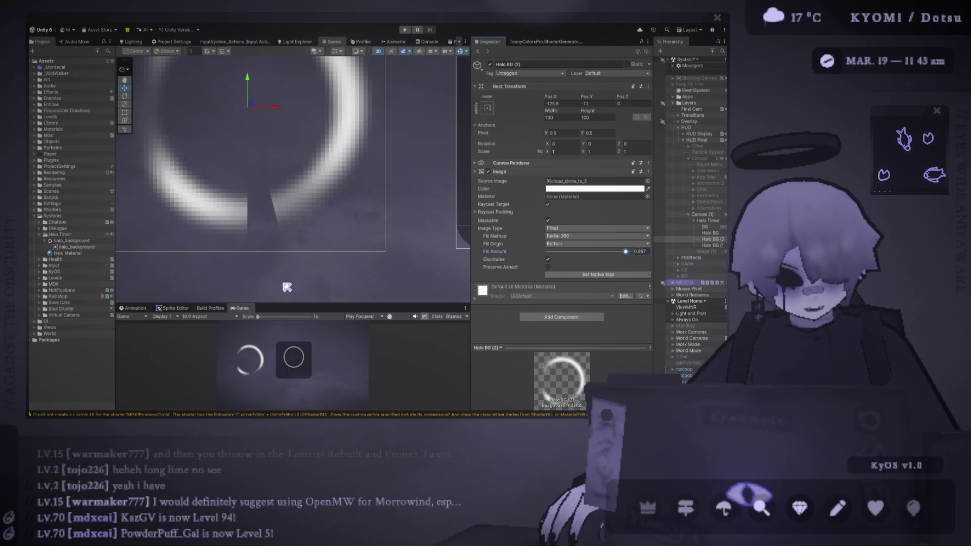
mouse_move(301, 305)
left_mouse_down()
mouse_move(274, 81)
mouse_move(276, 268)
left_mouse_up()
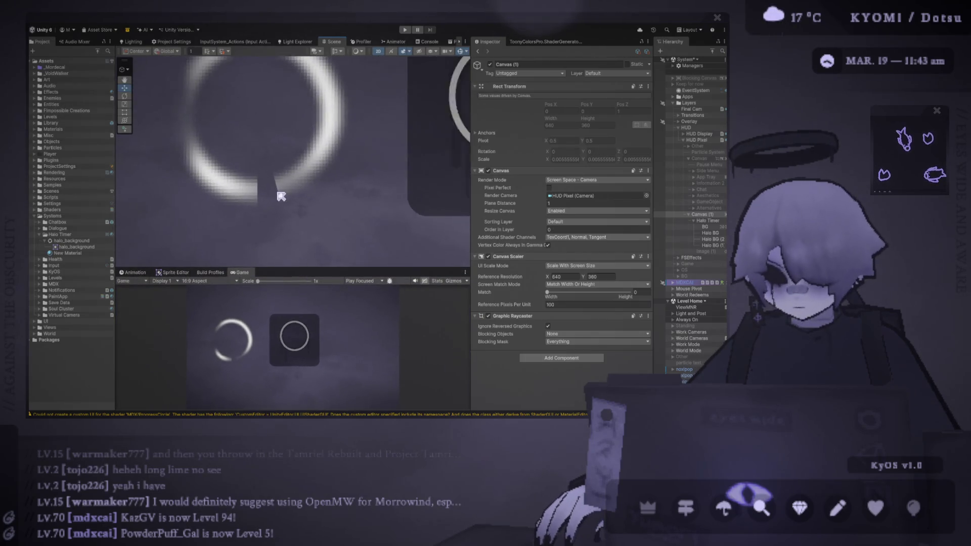
left_click_drag(575, 292, 573, 296)
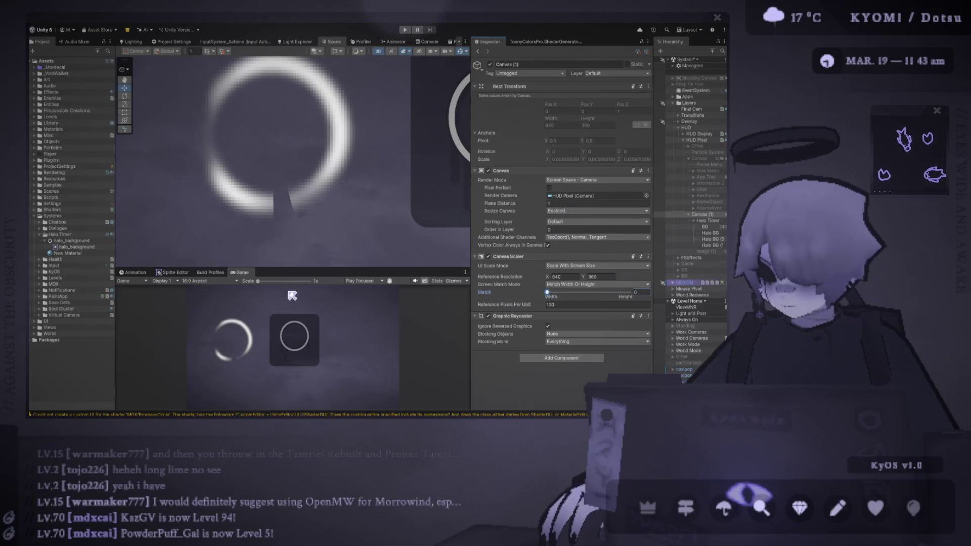
mouse_move(290, 268)
left_mouse_down()
mouse_move(283, 161)
mouse_move(282, 177)
mouse_move(262, 177)
mouse_move(274, 209)
mouse_move(286, 204)
left_mouse_up()
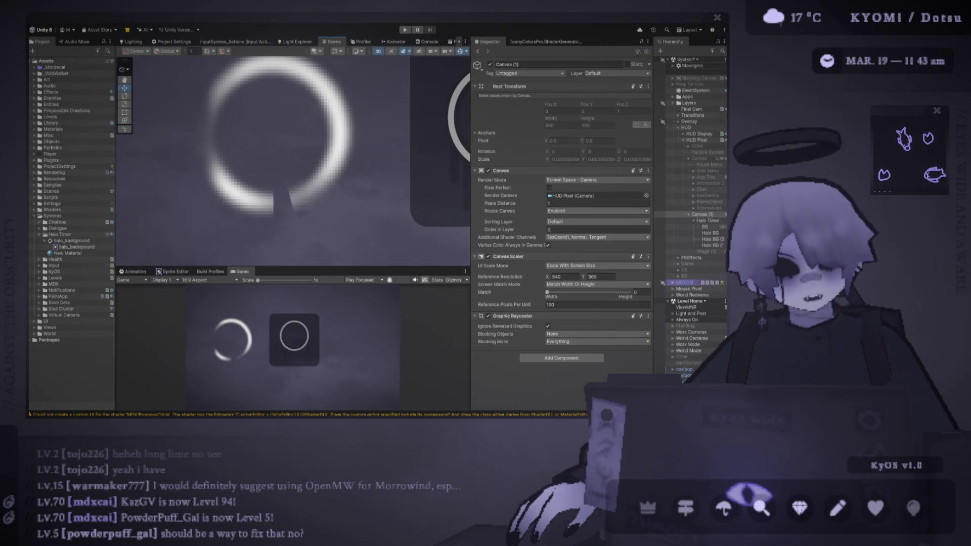
left_click(560, 292)
left_click_drag(562, 295, 546, 293)
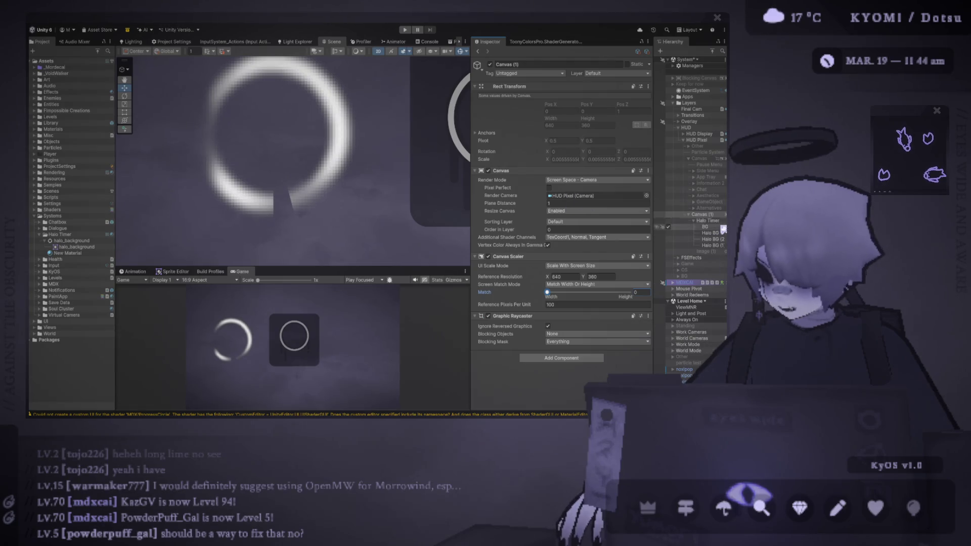
left_click(718, 239)
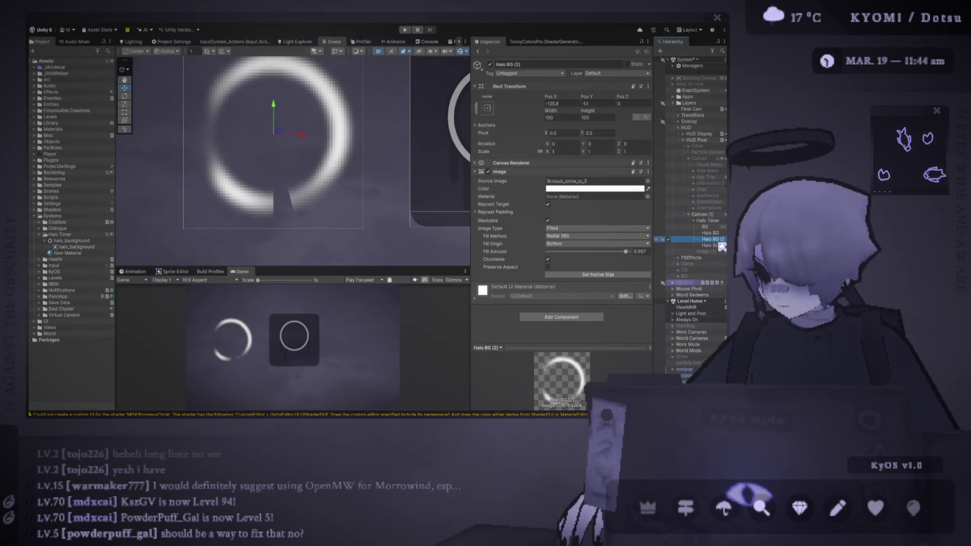
Step: Delete the duplicate Halo BG (2) cloud ring and reselect the original halo ring
mouse_move(635, 250)
left_mouse_down()
mouse_move(602, 253)
mouse_move(631, 254)
left_mouse_up()
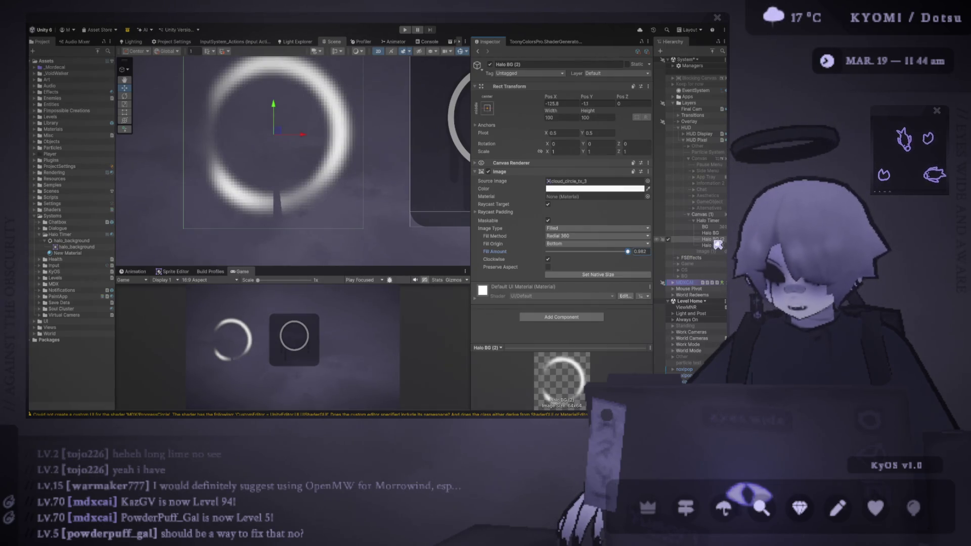
key("Delete")
left_click_drag(342, 168, 212, 171)
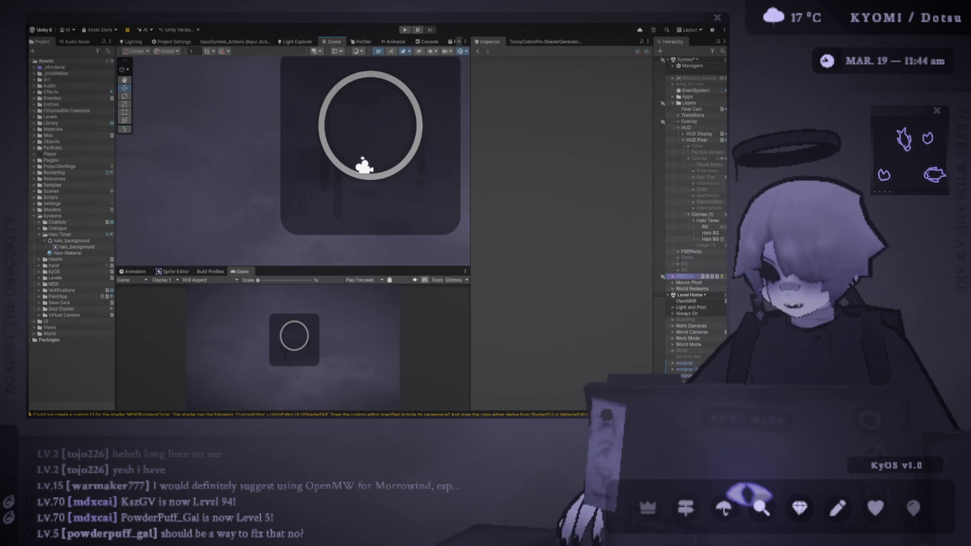
left_click(402, 167)
left_click_drag(402, 167, 303, 188)
Step: Rename the ring's New Material to Halo Progress Mat
left_click(573, 202)
left_click(75, 253)
left_click(79, 253)
type("Halo Progress")
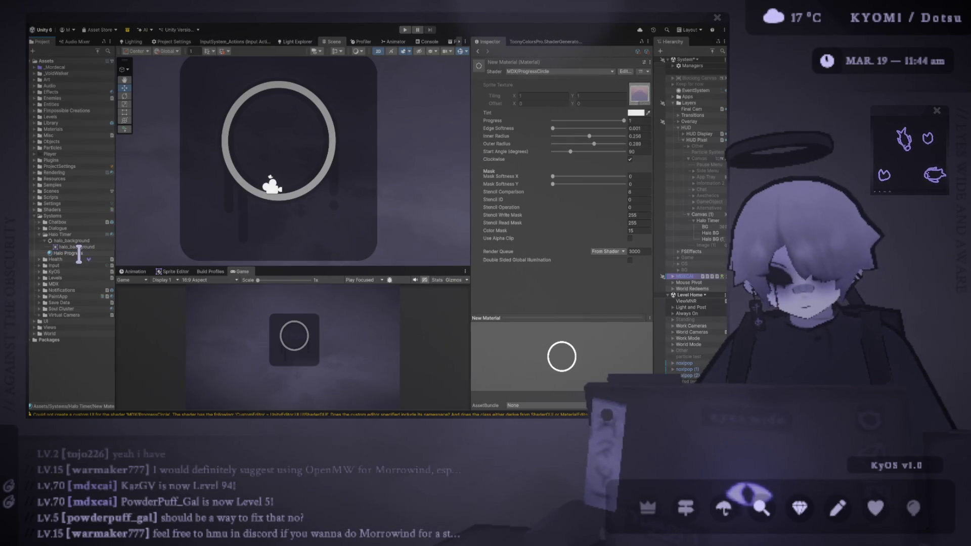
type(" Mat")
key("Return")
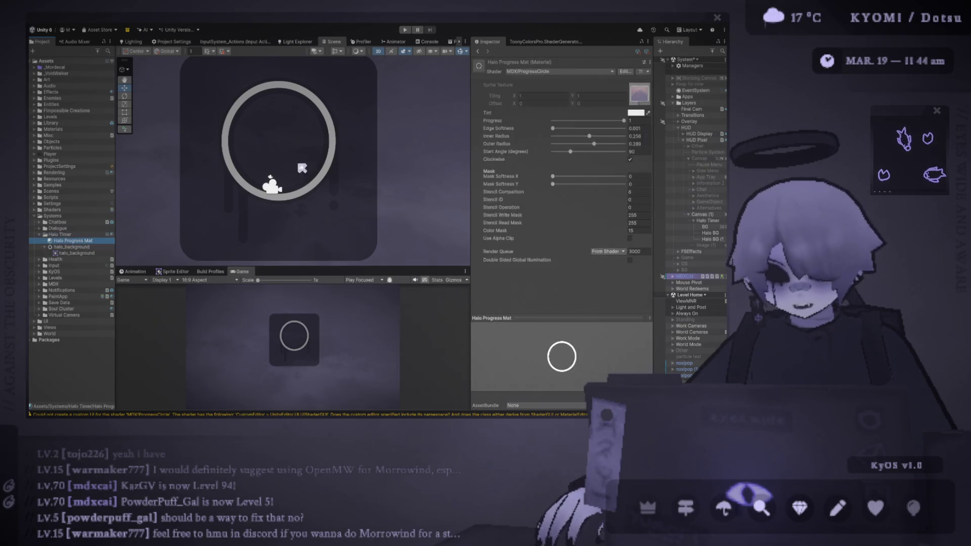
Step: Shift the ring's Start Angle, set Progress 0.894 and Edge Softness 0.006
left_click_drag(570, 151, 585, 153)
mouse_move(613, 124)
left_mouse_down()
mouse_move(602, 124)
mouse_move(631, 132)
mouse_move(559, 124)
mouse_move(621, 127)
left_mouse_up()
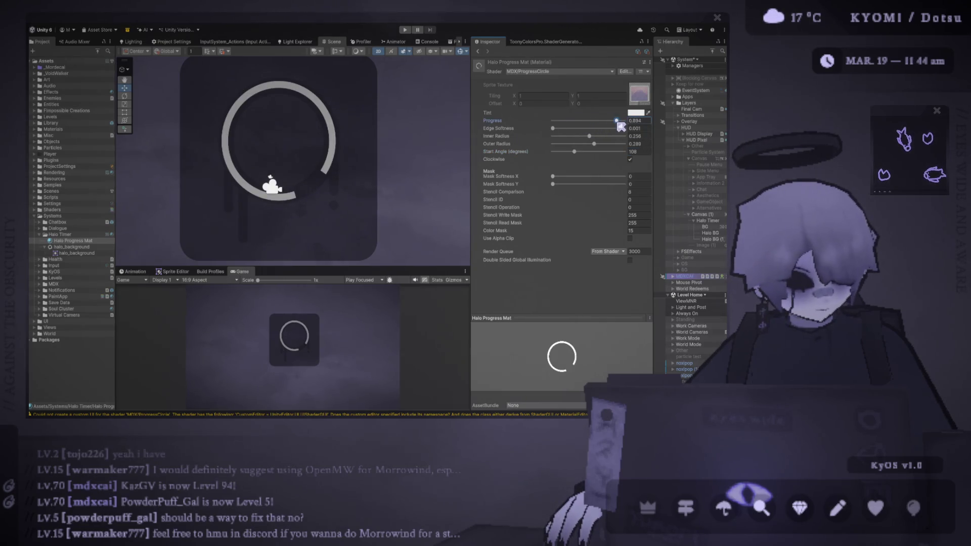
scroll(282, 184, "up", 8)
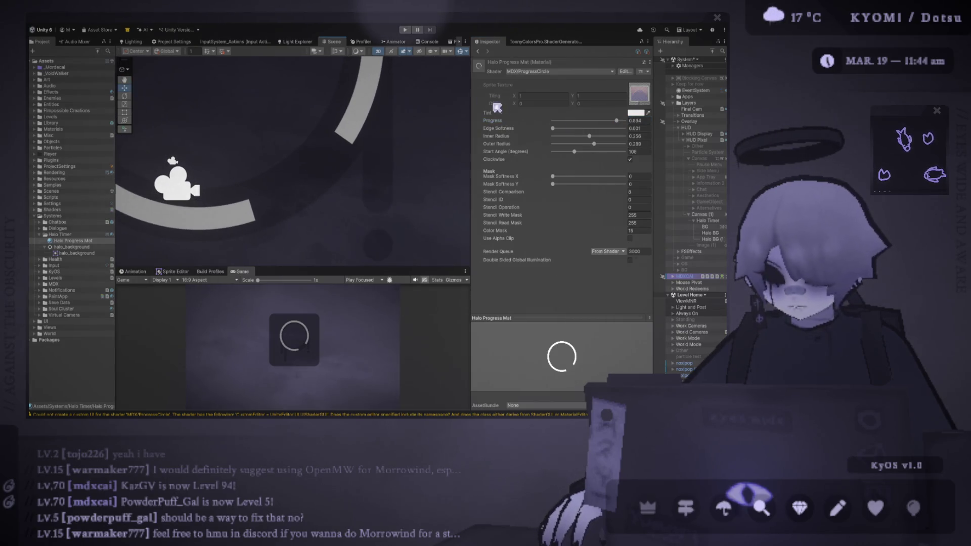
mouse_move(558, 133)
left_mouse_down()
mouse_move(582, 131)
mouse_move(530, 129)
mouse_move(555, 128)
left_mouse_up()
scroll(363, 159, "down", 4)
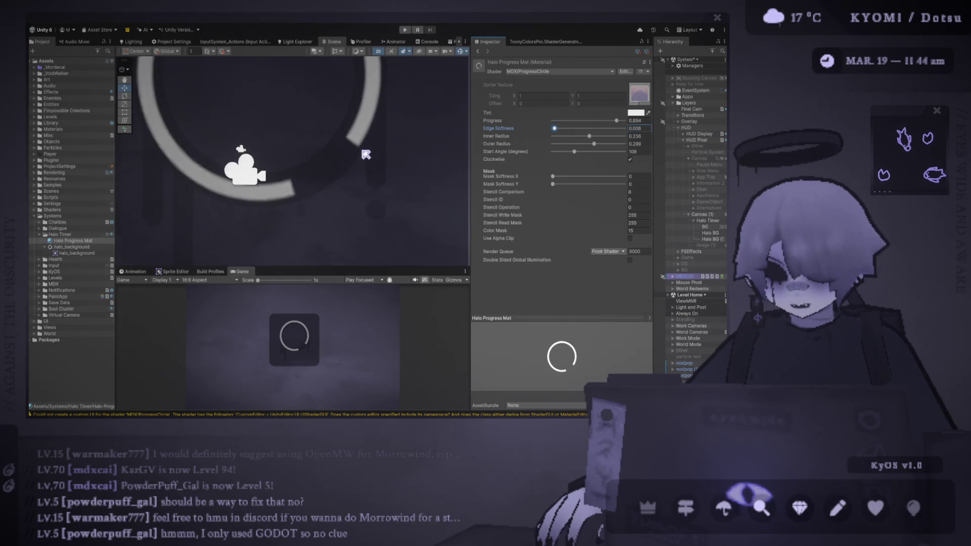
left_click_drag(363, 158, 341, 196)
mouse_move(327, 265)
left_mouse_down()
mouse_move(303, 110)
mouse_move(297, 135)
mouse_move(316, 135)
left_mouse_up()
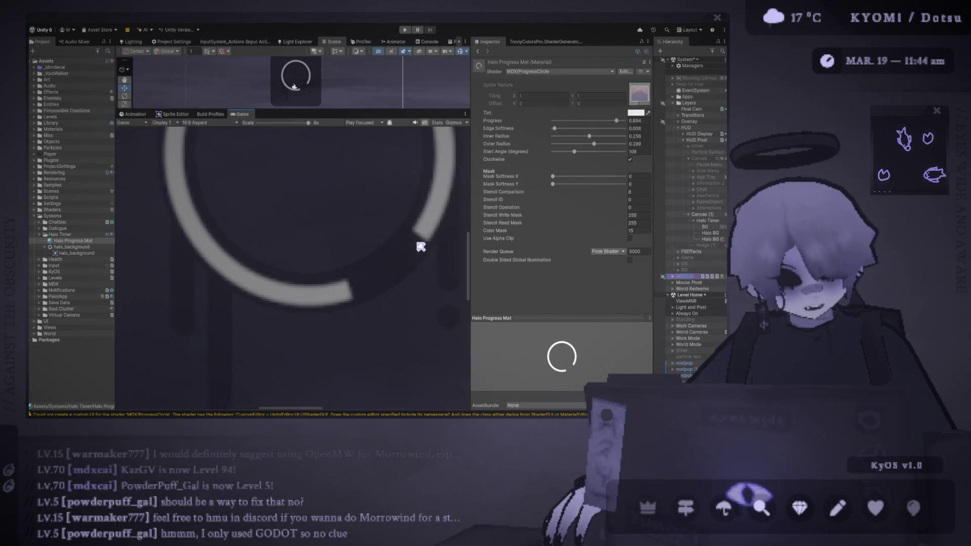
Step: Zoom the Game view out, try moving Halo BG (1) above Halo BG, undo, then select Halo BG (1)
left_click(290, 123)
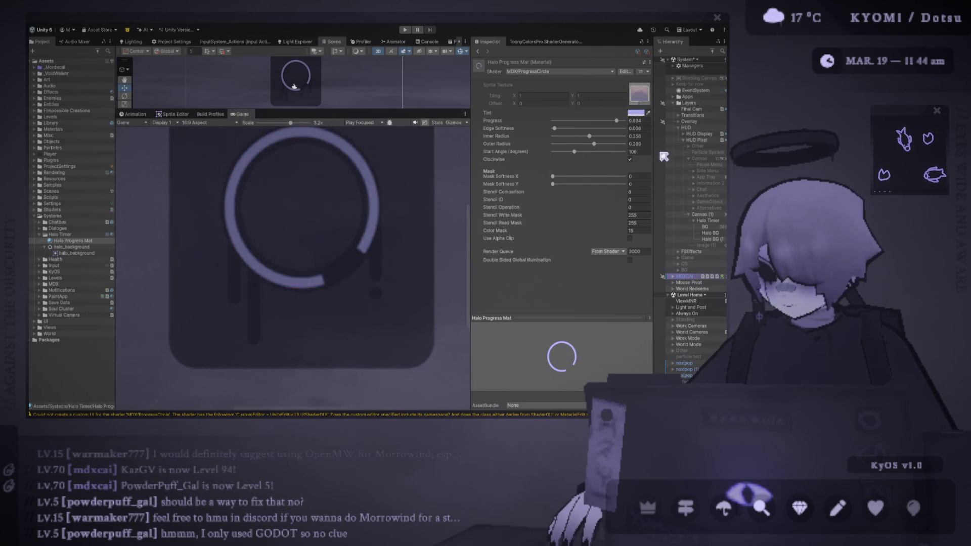
left_click(638, 231)
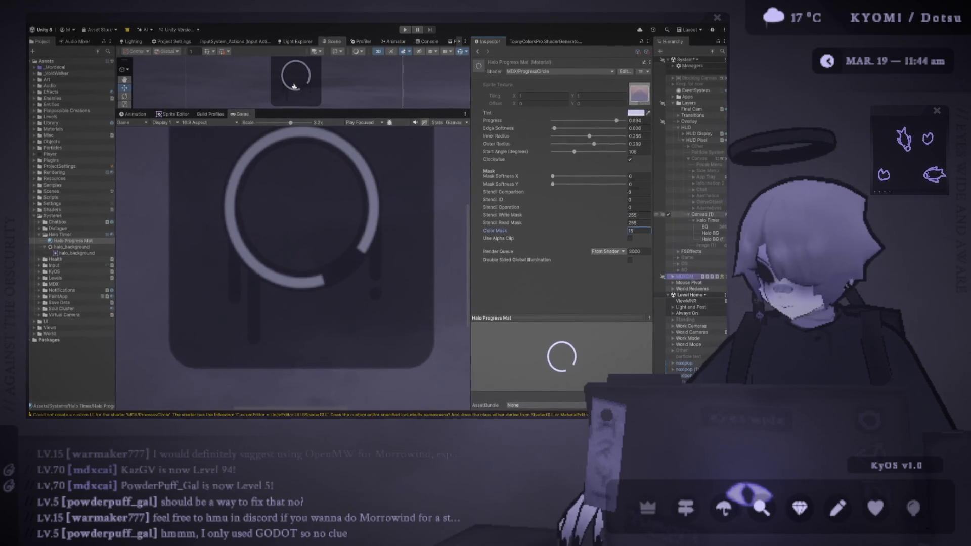
left_click(715, 238)
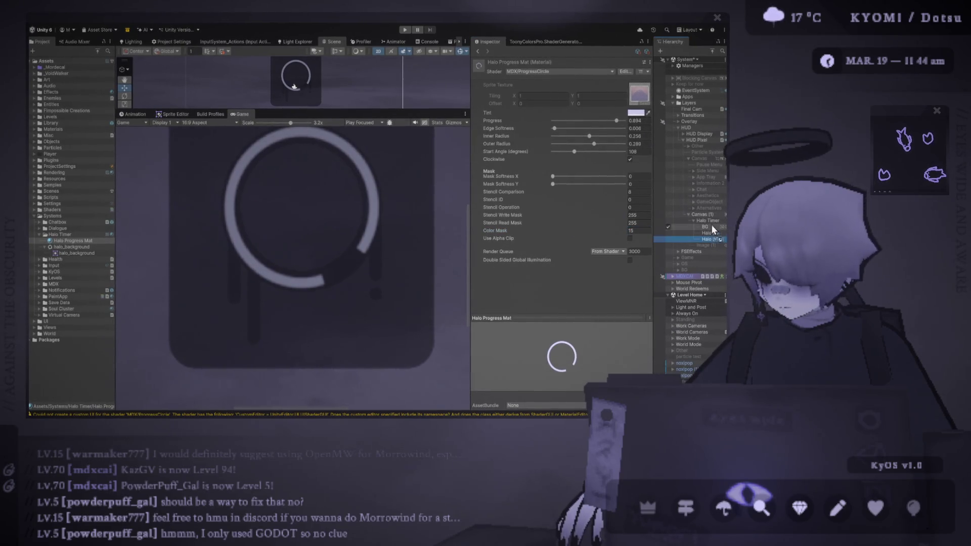
left_click_drag(709, 229, 714, 243)
left_click(708, 227)
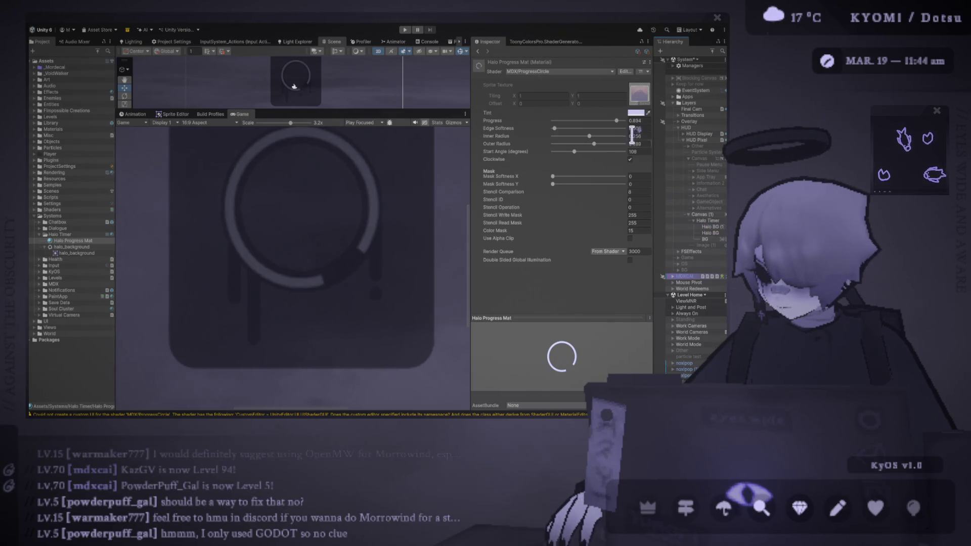
key("ctrl+z")
key("ctrl+z")
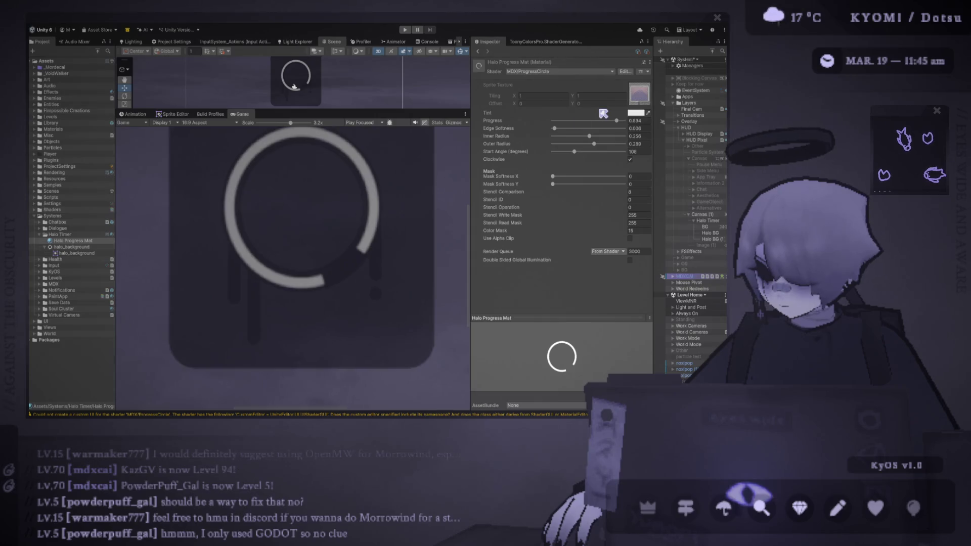
scroll(332, 169, "down", 5)
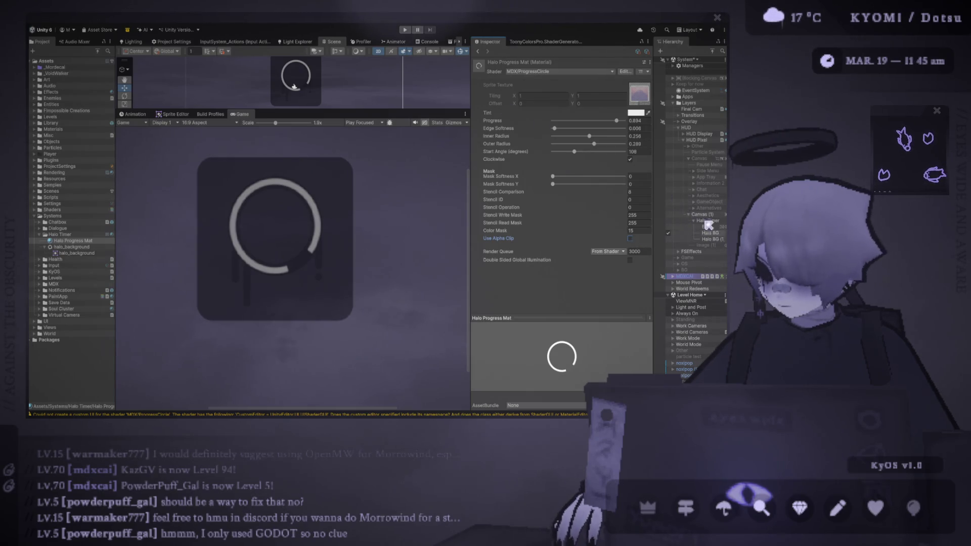
left_click(711, 239)
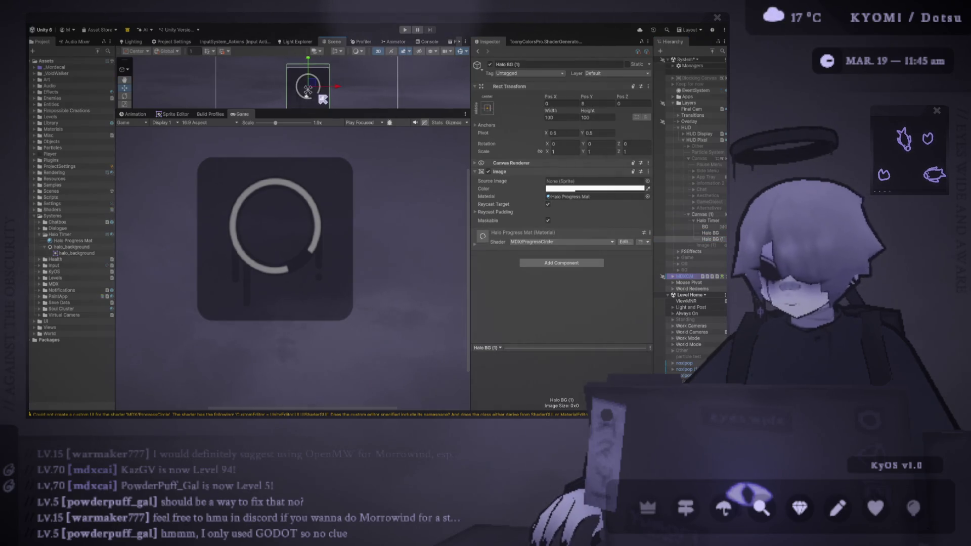
Step: Undo a trial move of Halo BG (1) to re-centre it, then open Halo Progress Mat's settings
left_click_drag(358, 116, 359, 169)
left_click_drag(329, 118, 253, 114)
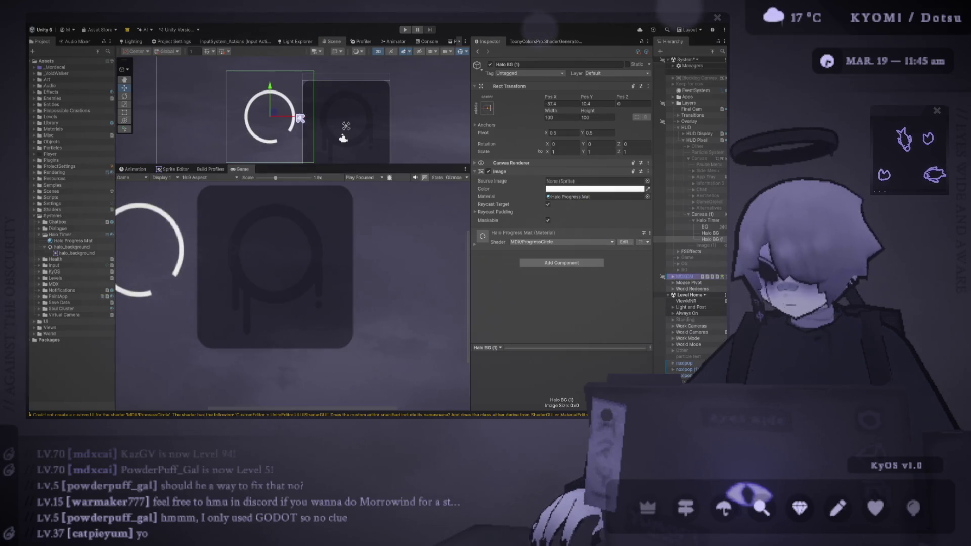
key("ctrl+z")
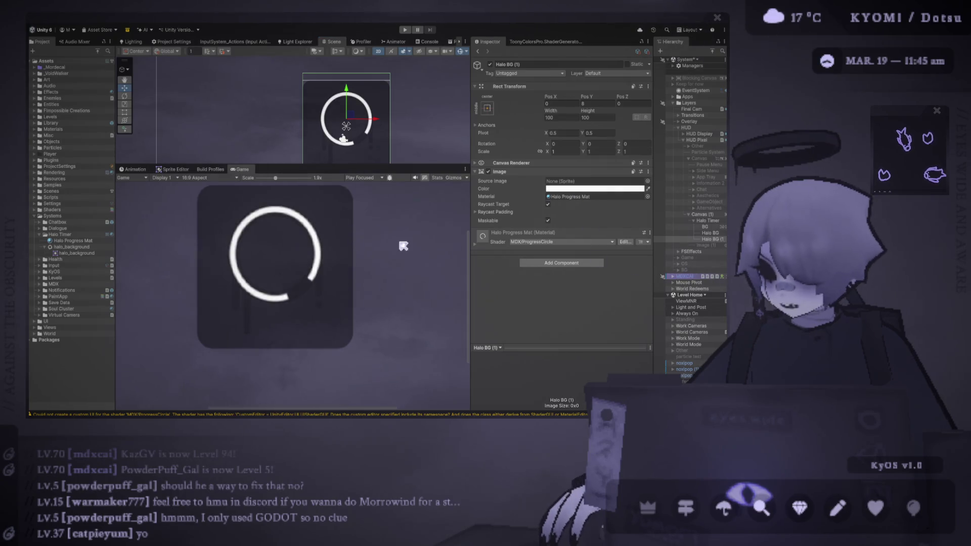
left_click(73, 241)
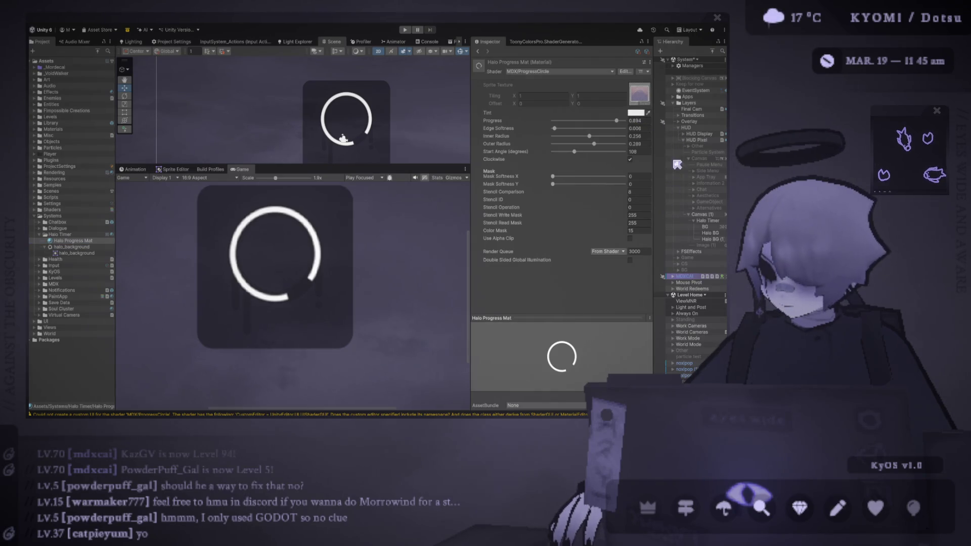
Step: Give Halo Progress Mat a lavender Tint and recentre the halo in the resized Scene and Game views
left_click(676, 141)
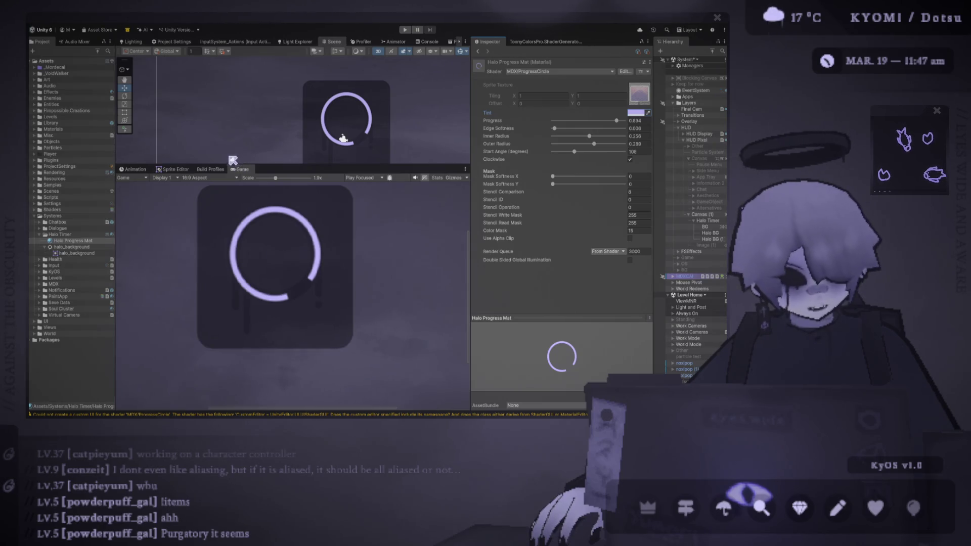
mouse_move(438, 165)
left_mouse_down()
mouse_move(431, 216)
mouse_move(431, 197)
left_mouse_up()
scroll(390, 165, "down", 1)
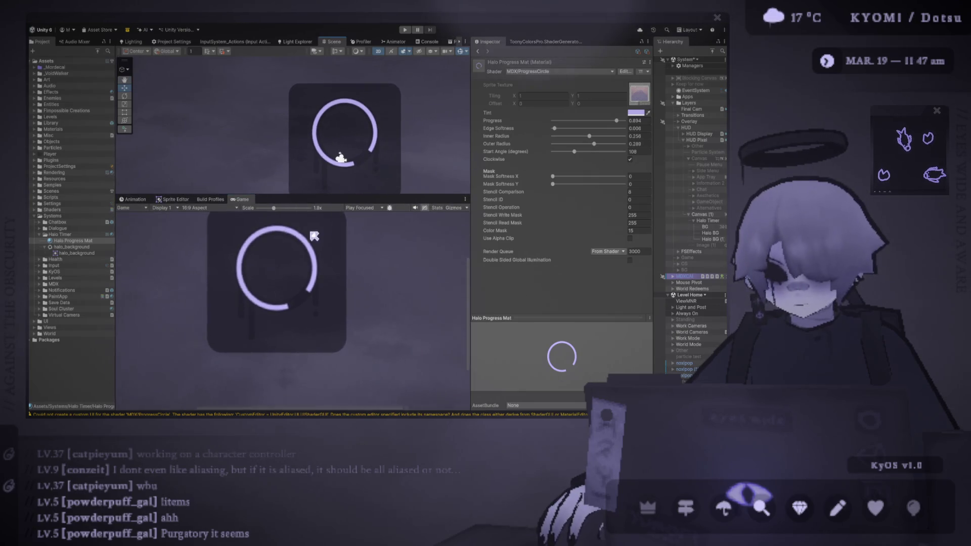
left_click_drag(363, 149, 328, 140)
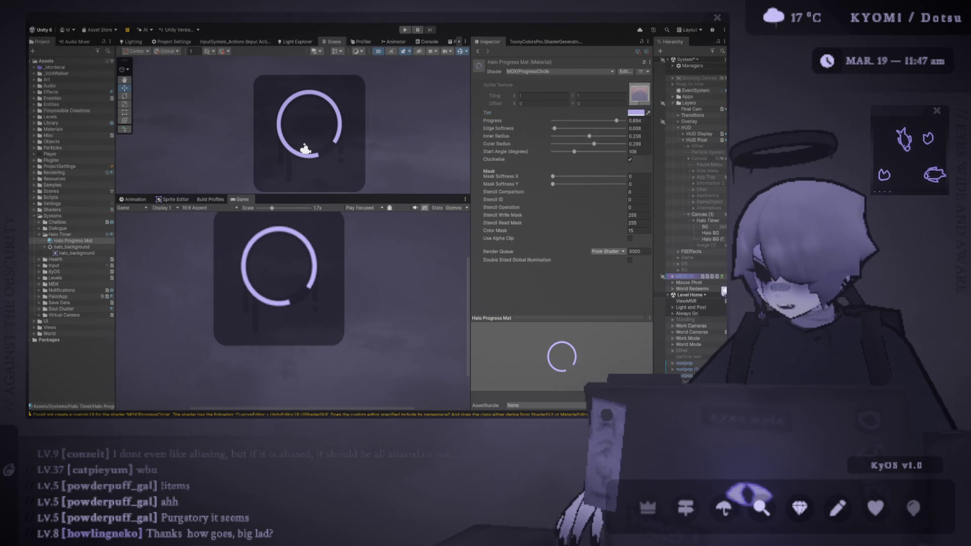
left_click_drag(305, 150, 304, 142)
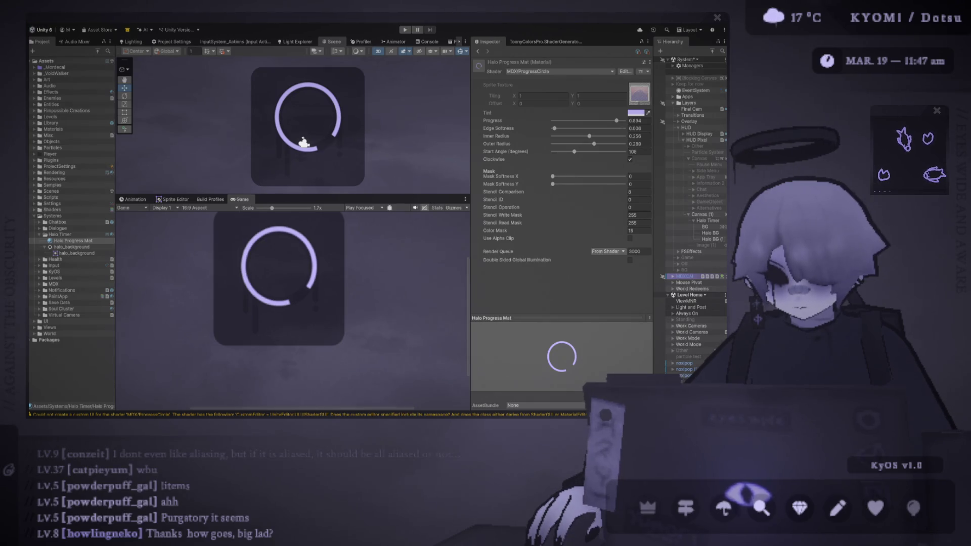
left_click_drag(317, 194, 323, 153)
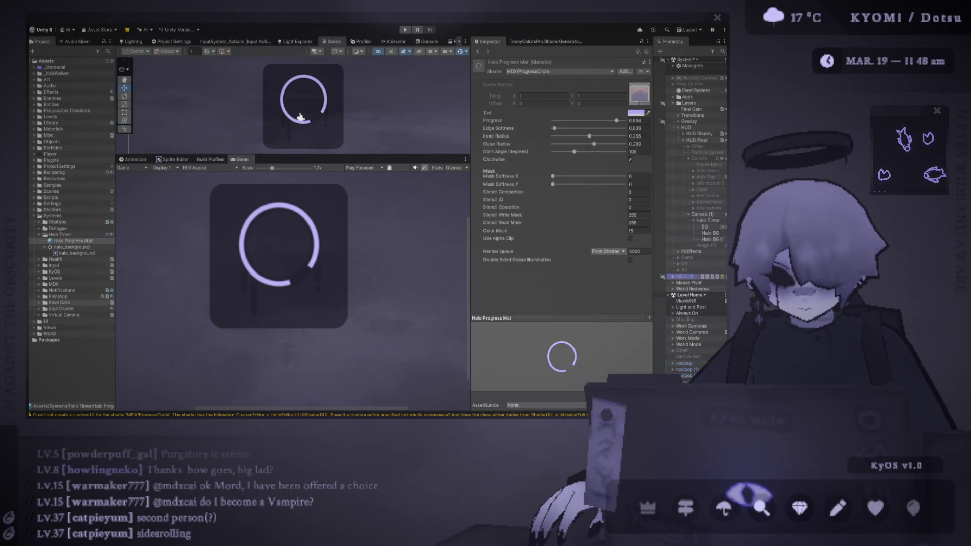
Step: Reselect Halo Progress Mat and drag its Progress slider down to about 0.006
left_click_drag(115, 299, 110, 300)
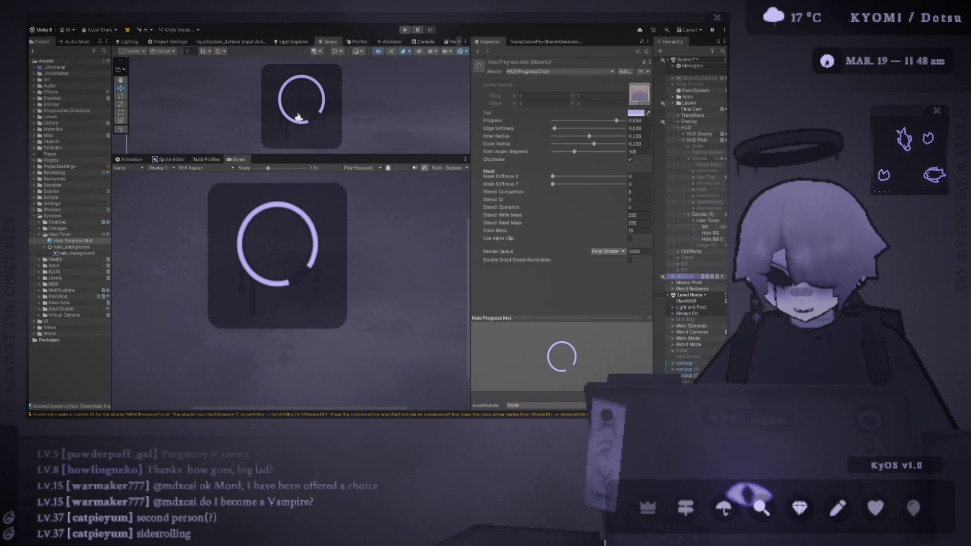
key("alt+Tab")
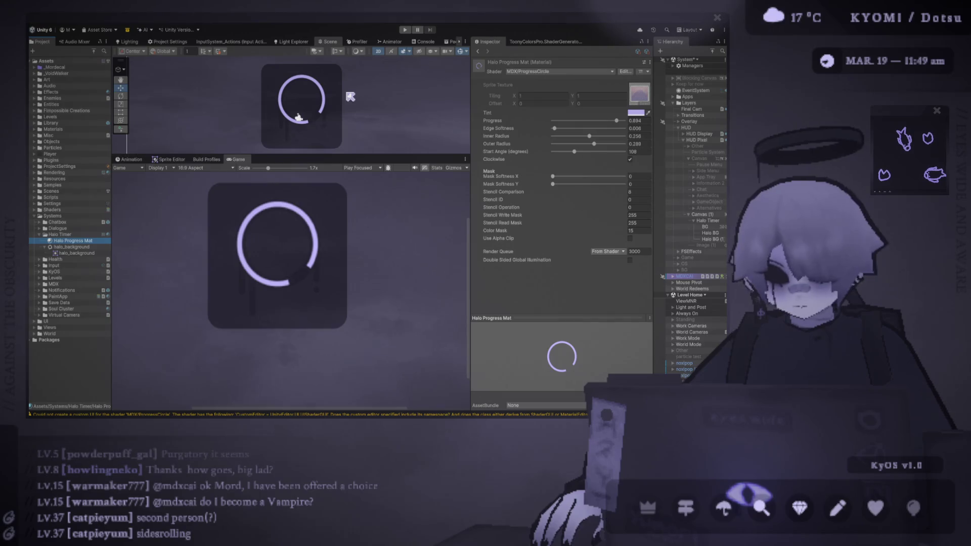
left_click_drag(369, 155, 368, 186)
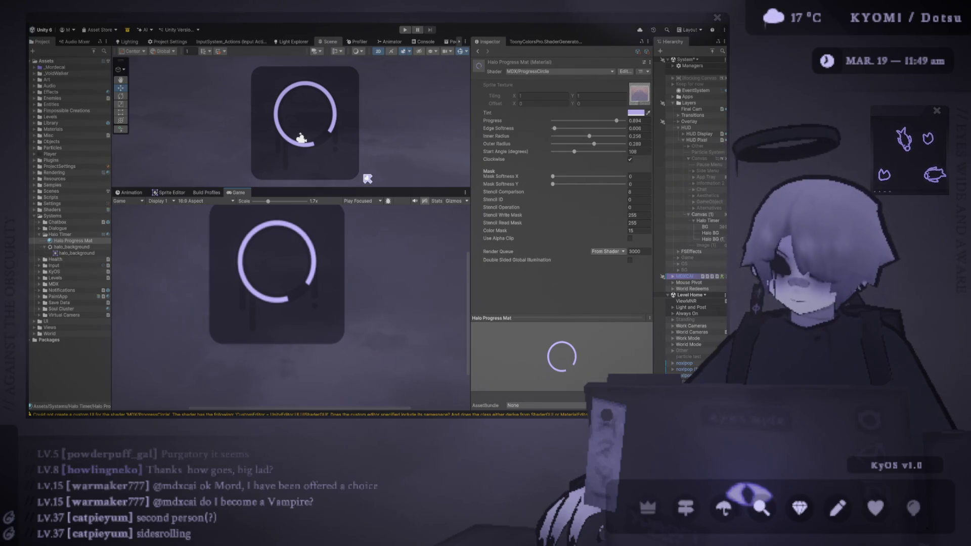
left_click_drag(362, 189, 361, 232)
scroll(337, 171, "up", 3)
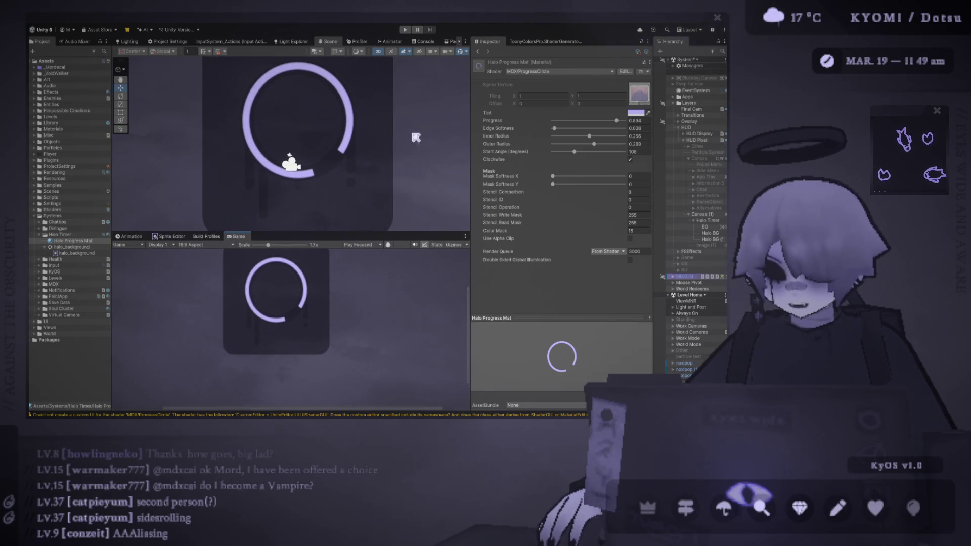
left_click(76, 246)
left_click(73, 241)
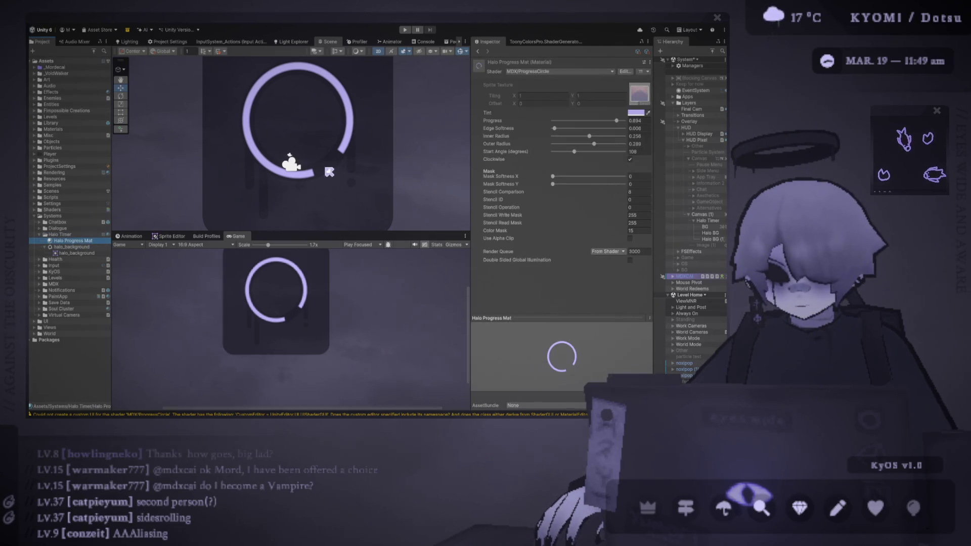
mouse_move(616, 121)
left_mouse_down()
mouse_move(597, 144)
mouse_move(556, 136)
left_mouse_up()
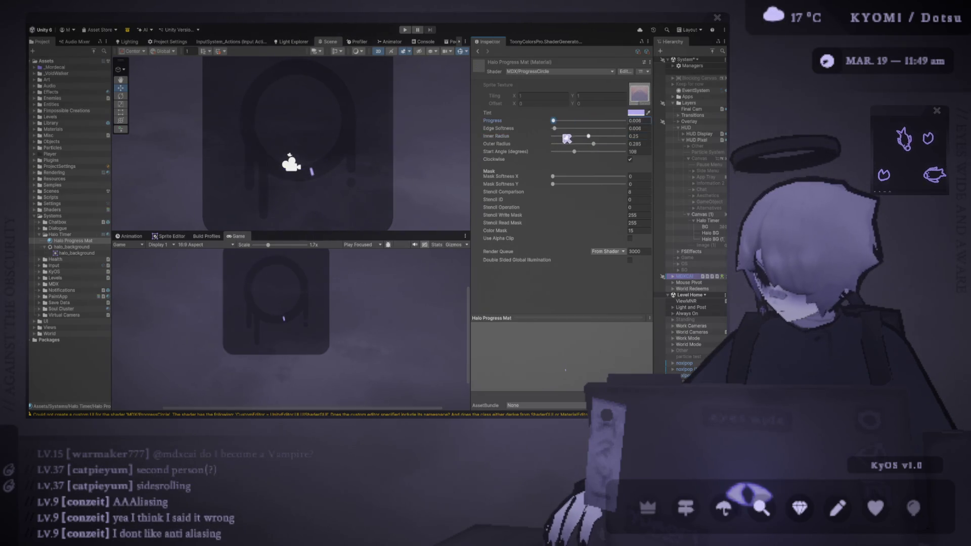
Step: Set the ring's Start Angle to 90, fill Progress to 1, and hide Scene gizmos
left_click(583, 155)
type("90")
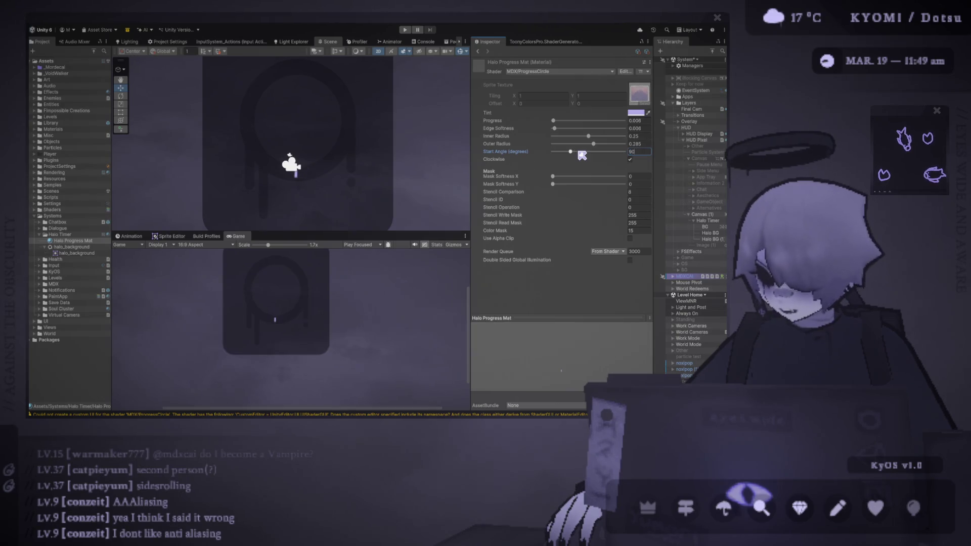
left_click(558, 122)
left_click_drag(559, 123, 630, 123)
scroll(342, 165, "up", 6)
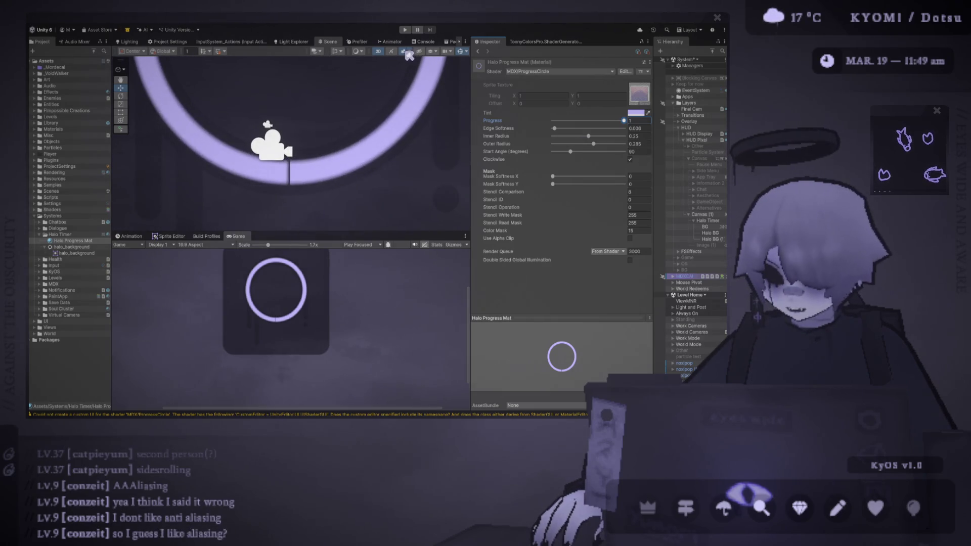
left_click(460, 51)
scroll(354, 158, "down", 8)
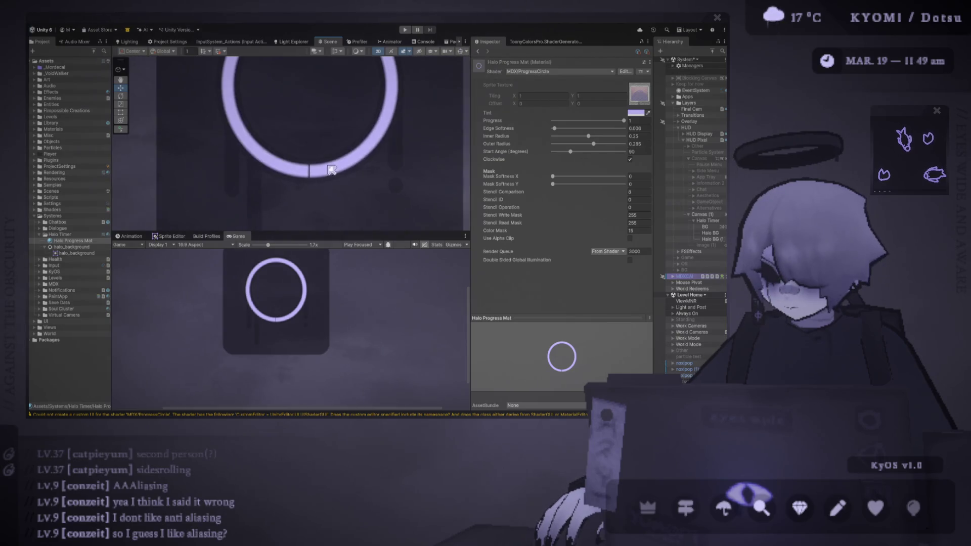
scroll(303, 205, "up", 2)
scroll(303, 205, "up", 10)
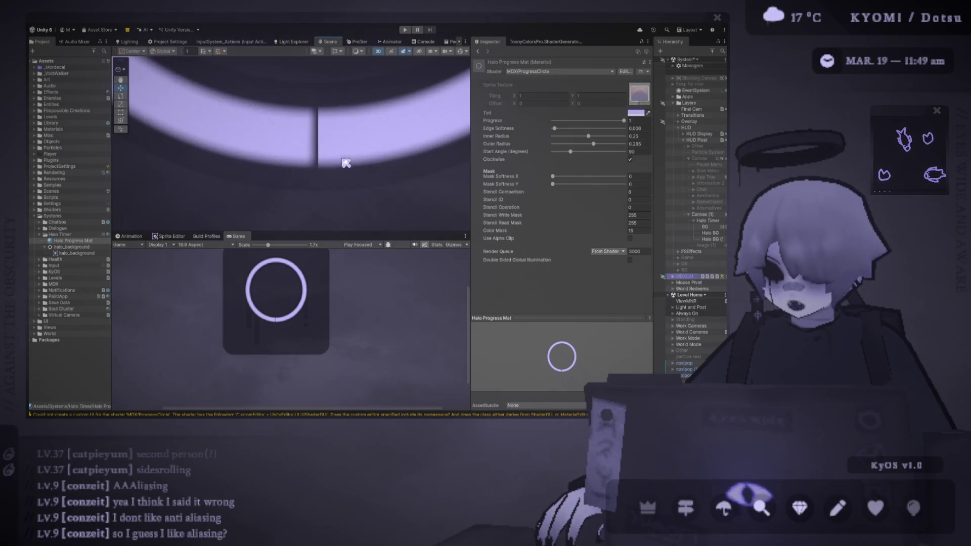
Step: Set Progress to 0.994 for a tiny gap, then drag it lower to shorten the arc
mouse_move(573, 153)
left_mouse_down()
mouse_move(581, 152)
mouse_move(571, 151)
left_mouse_up()
mouse_move(625, 124)
left_mouse_down()
mouse_move(609, 123)
mouse_move(629, 135)
mouse_move(628, 125)
left_mouse_up()
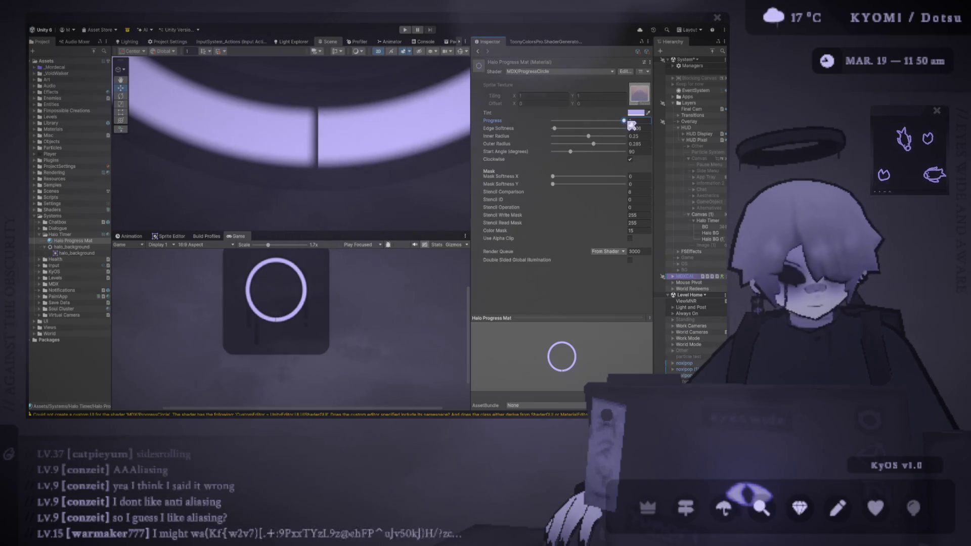
left_click_drag(626, 121, 623, 121)
type("5")
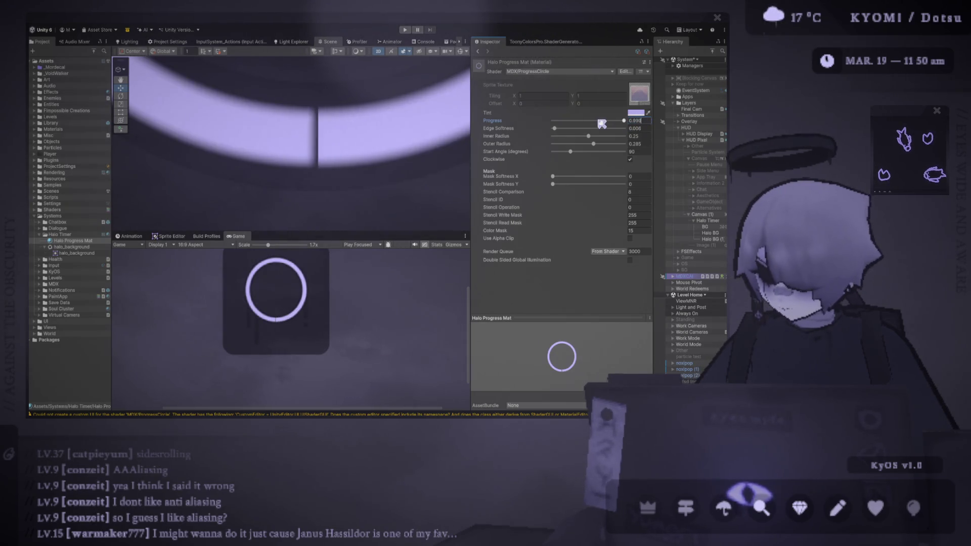
key("BackSpace")
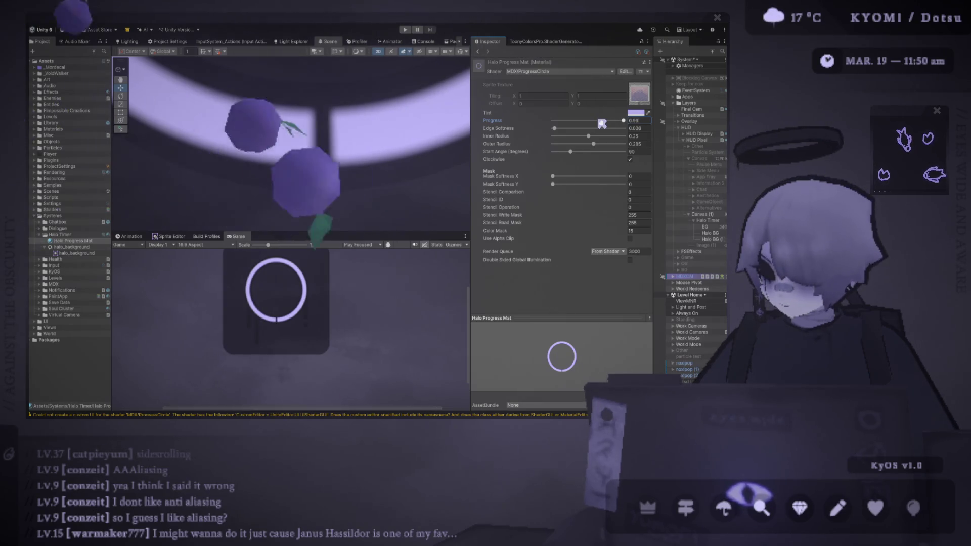
type("4")
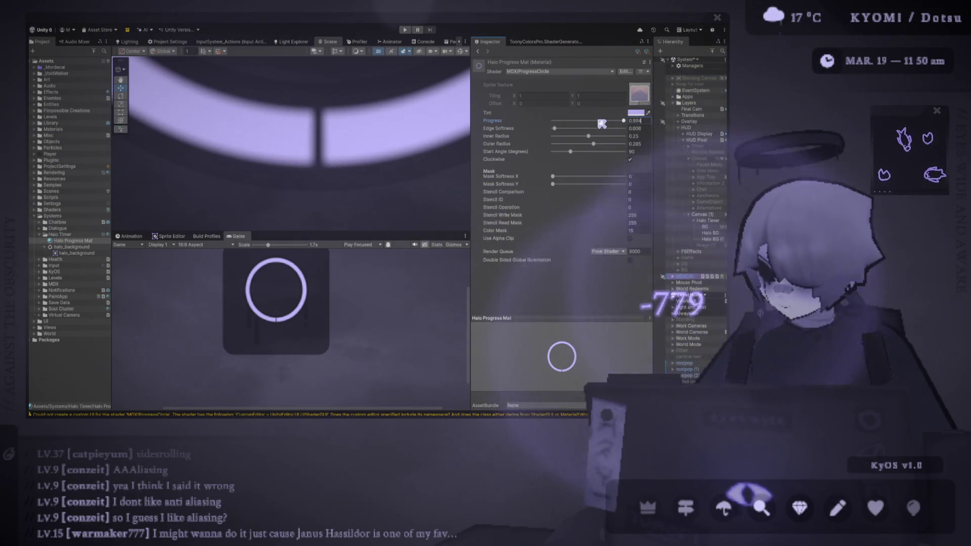
scroll(397, 141, "down", 4)
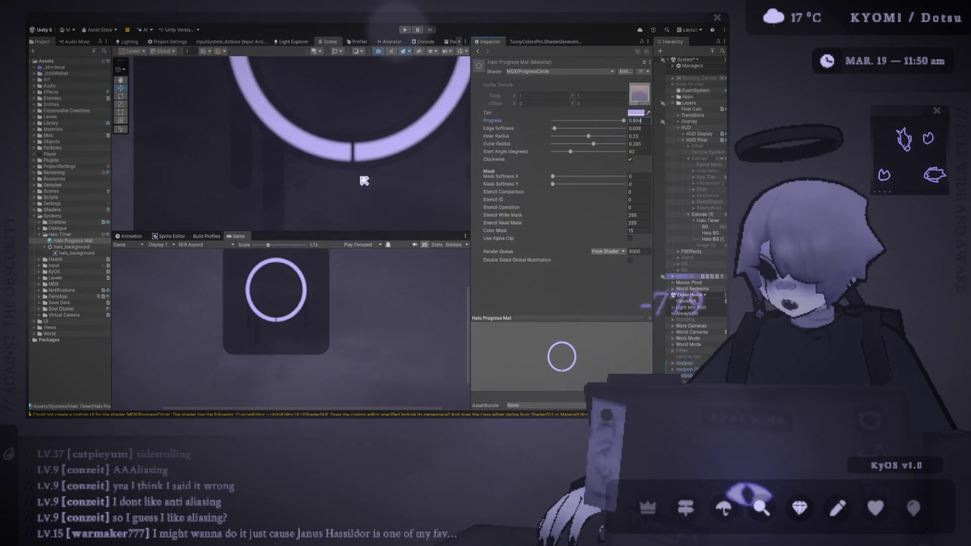
scroll(364, 181, "down", 5)
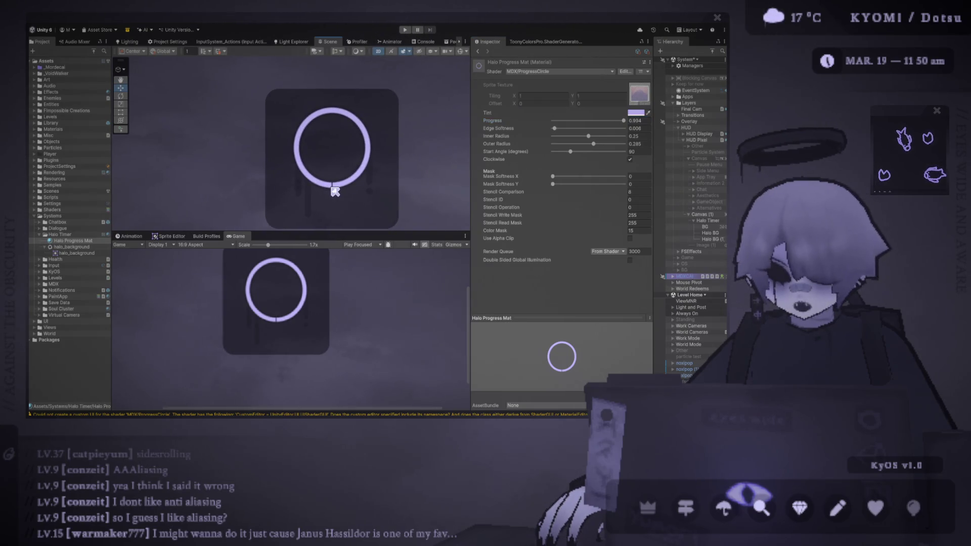
scroll(335, 192, "up", 2)
scroll(364, 174, "up", 2)
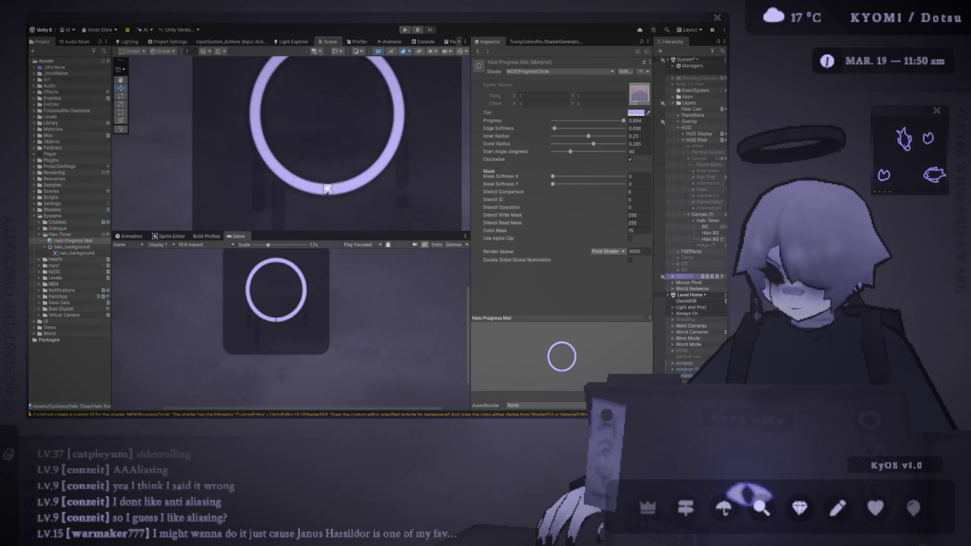
left_click_drag(632, 123, 360, 128)
scroll(320, 167, "down", 5)
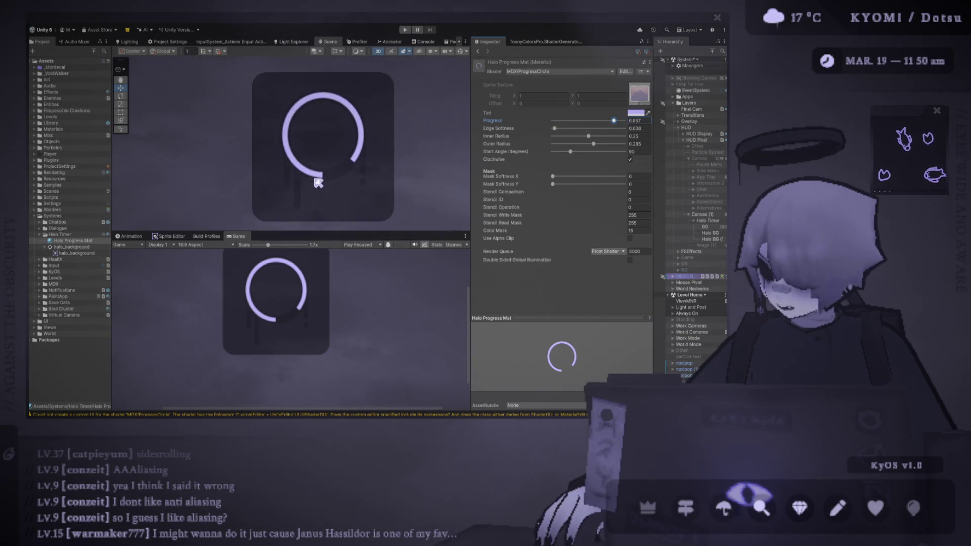
scroll(273, 174, "up", 1)
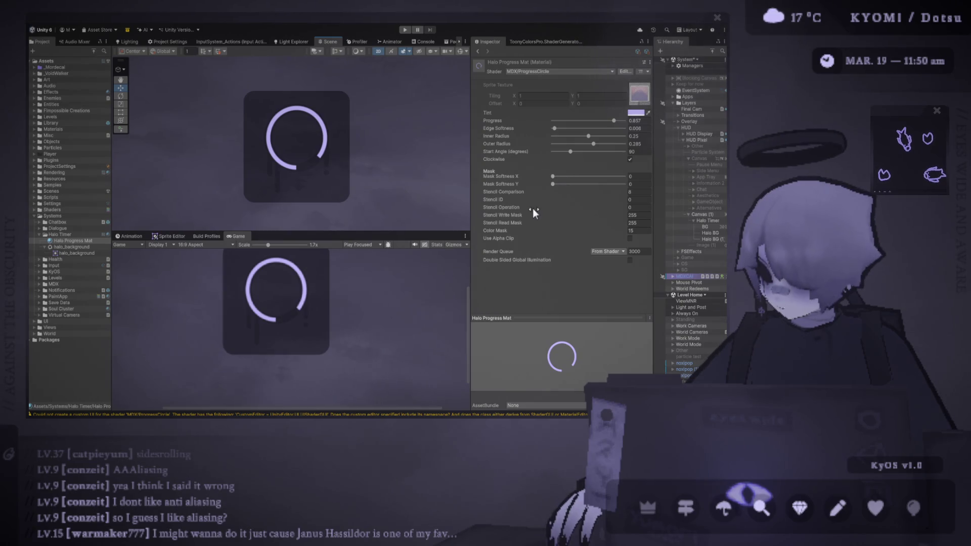
left_click_drag(511, 232, 477, 232)
type("15")
key("shift+Tab")
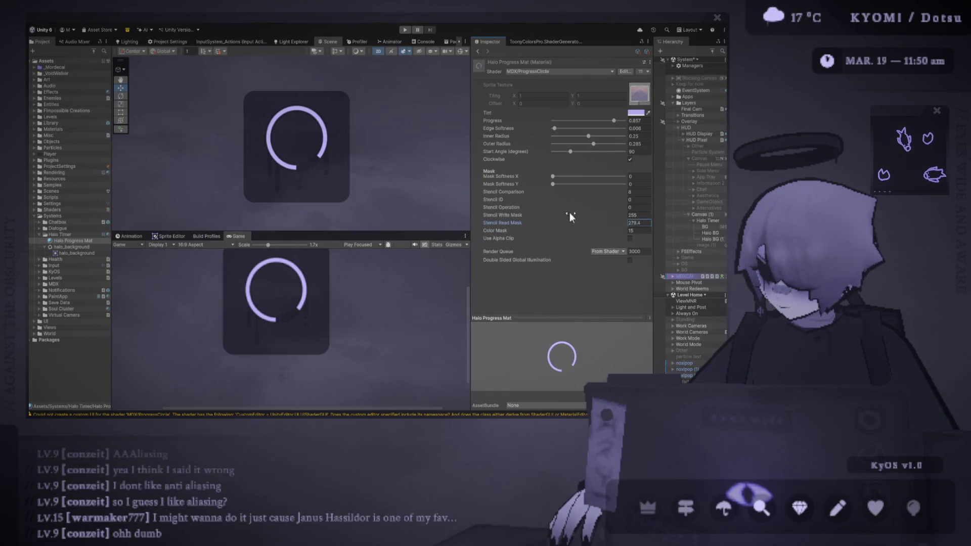
left_click_drag(535, 191, 486, 191)
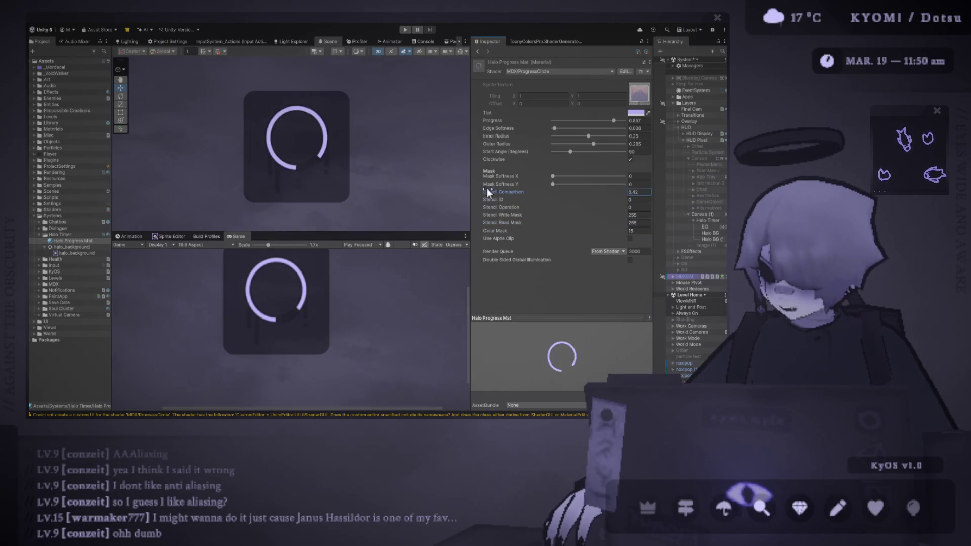
left_click_drag(561, 190, 505, 183)
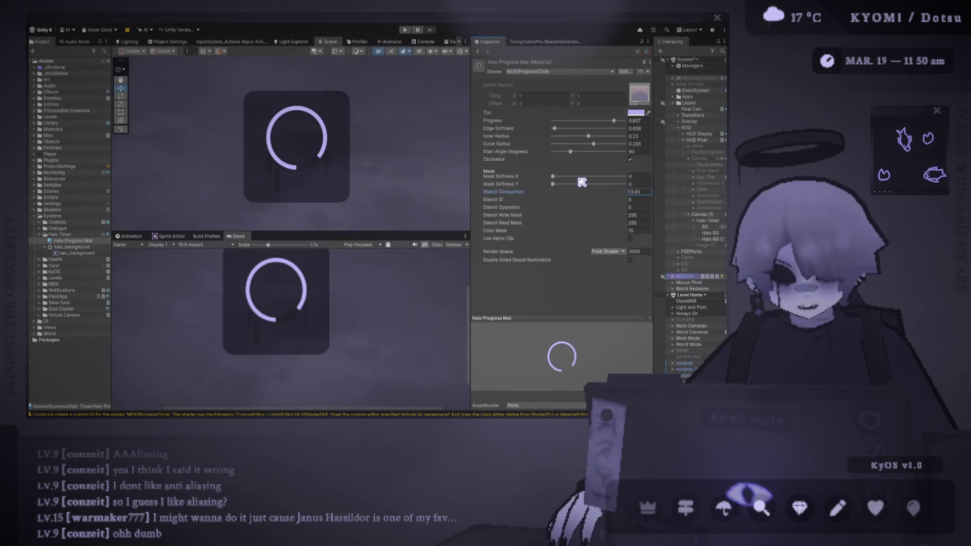
type("8")
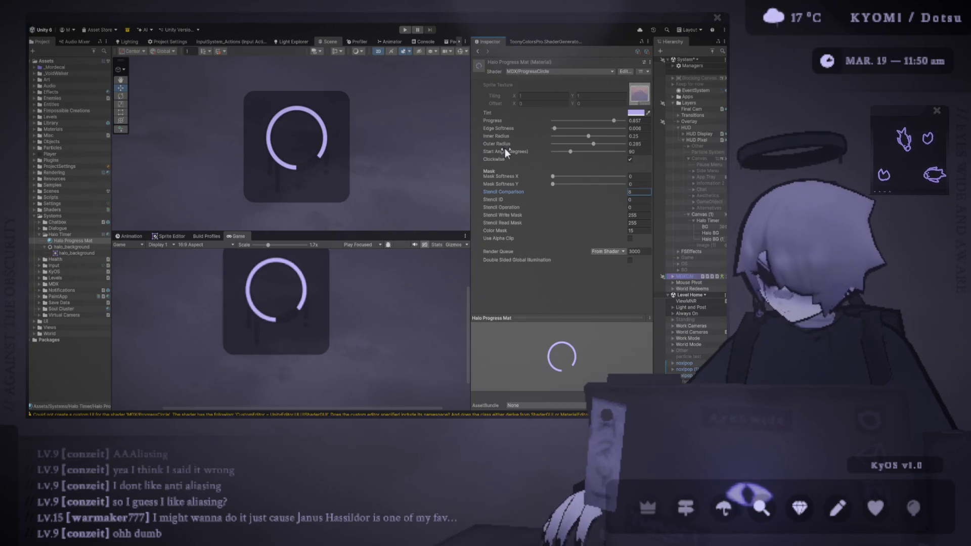
left_click(632, 176)
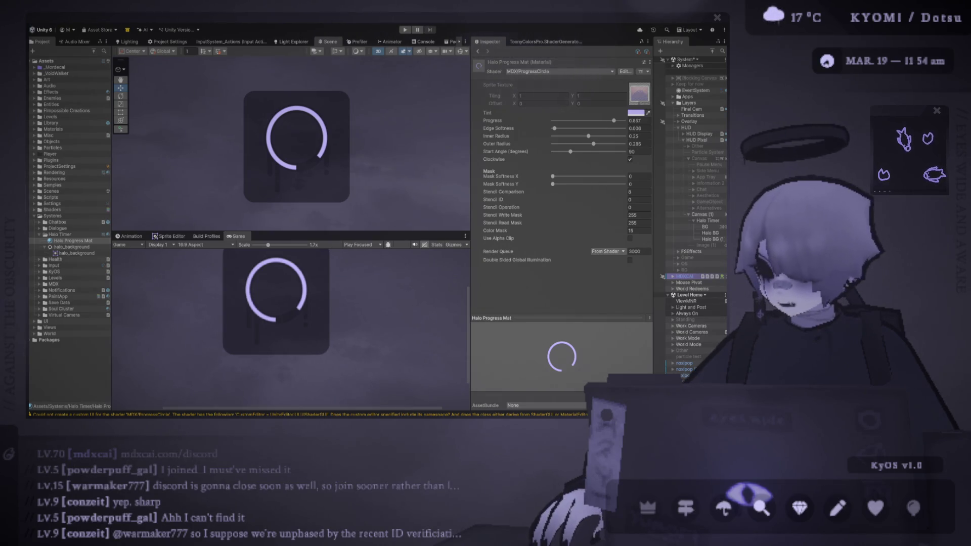
mouse_move(303, 236)
left_mouse_down()
mouse_move(302, 327)
mouse_move(260, 334)
mouse_move(282, 281)
left_mouse_up()
Step: Deselect the material, enlarge the Game view with the splitter, and select Halo BG (1)
mouse_move(265, 297)
left_mouse_down()
mouse_move(256, 298)
mouse_move(262, 251)
mouse_move(273, 249)
left_mouse_up()
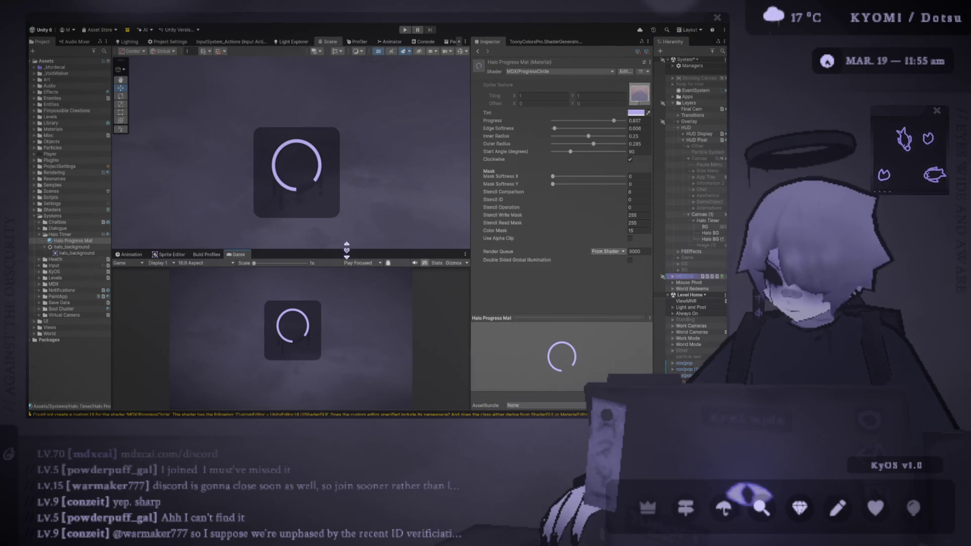
left_click(351, 226)
left_click_drag(357, 250, 339, 177)
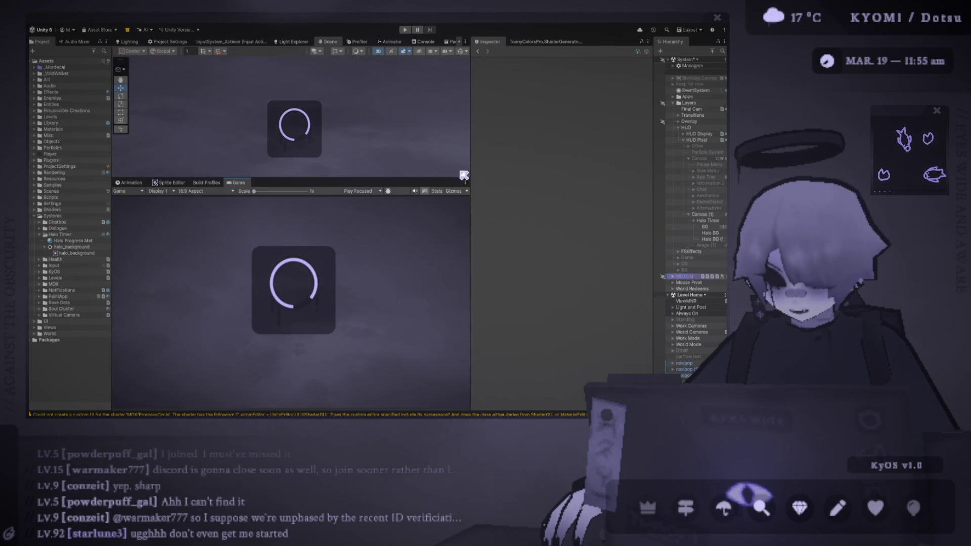
left_click_drag(454, 180, 435, 136)
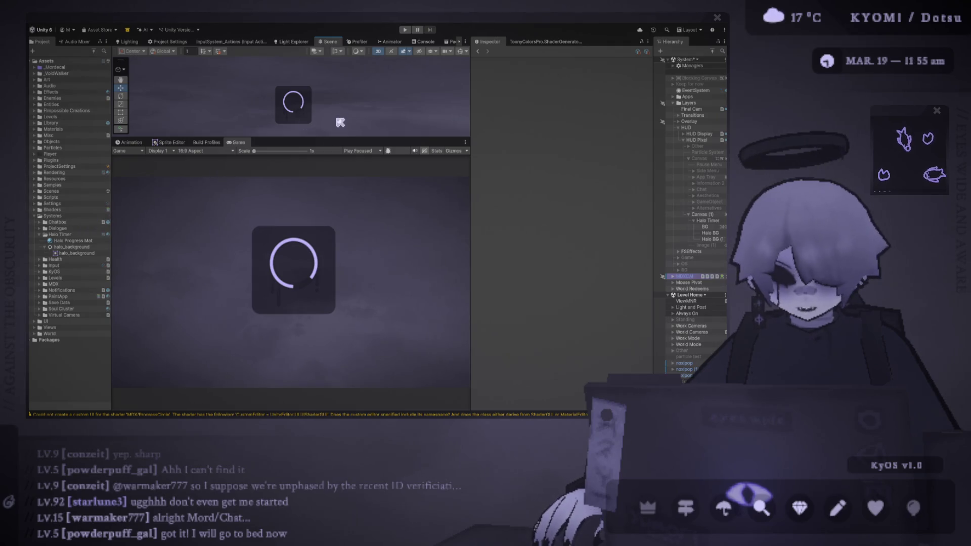
left_click_drag(324, 138, 323, 209)
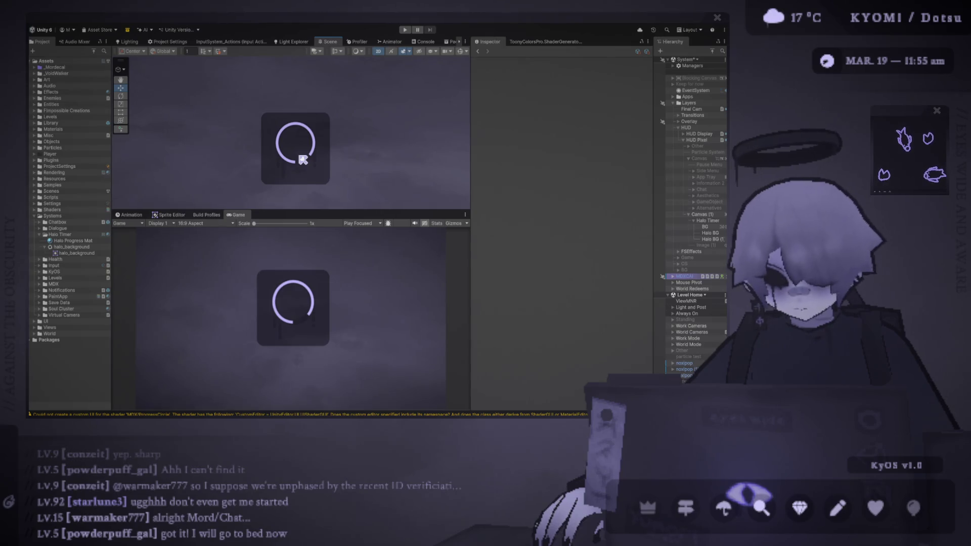
left_click(676, 240)
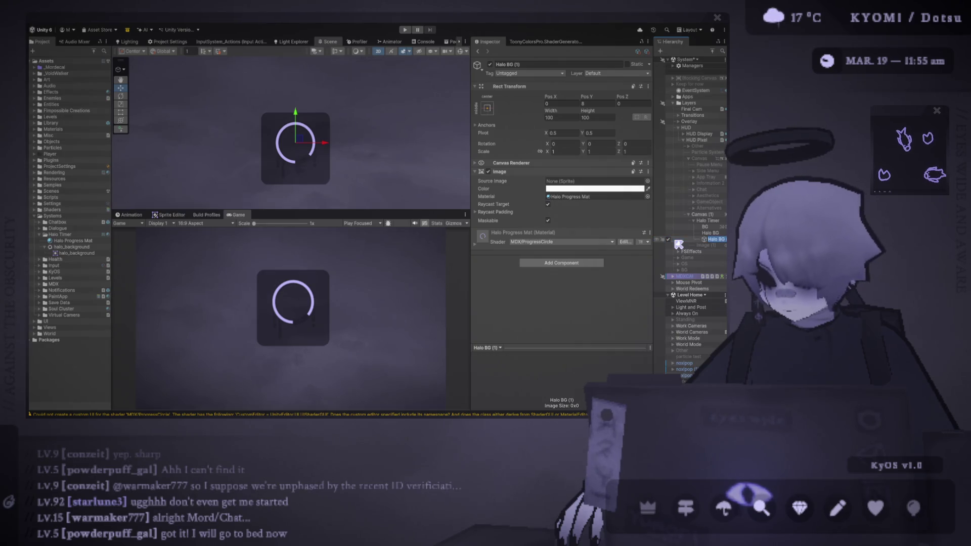
Step: Rename Halo BG (1) to 'Halo Progress' and add a TextMeshPro text child under it
type("alo Progress")
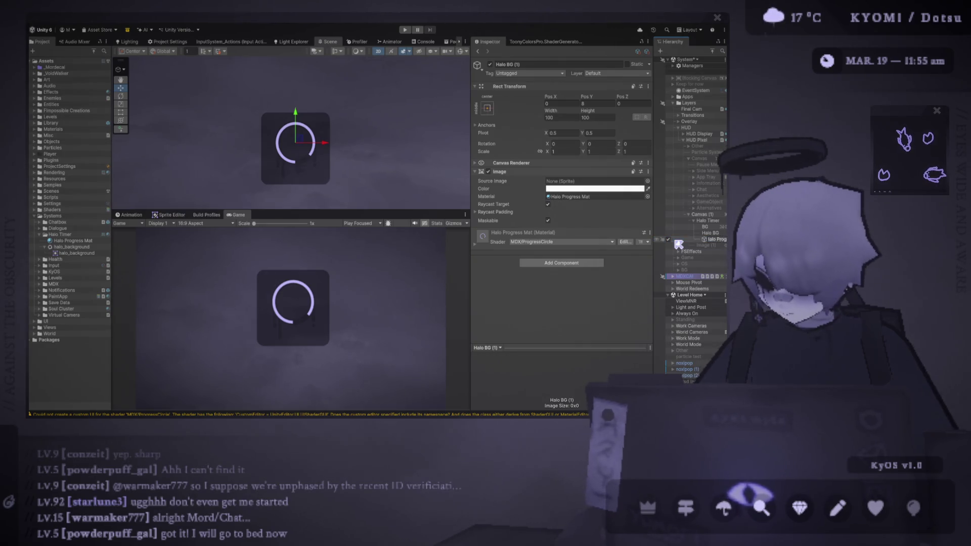
key("Return")
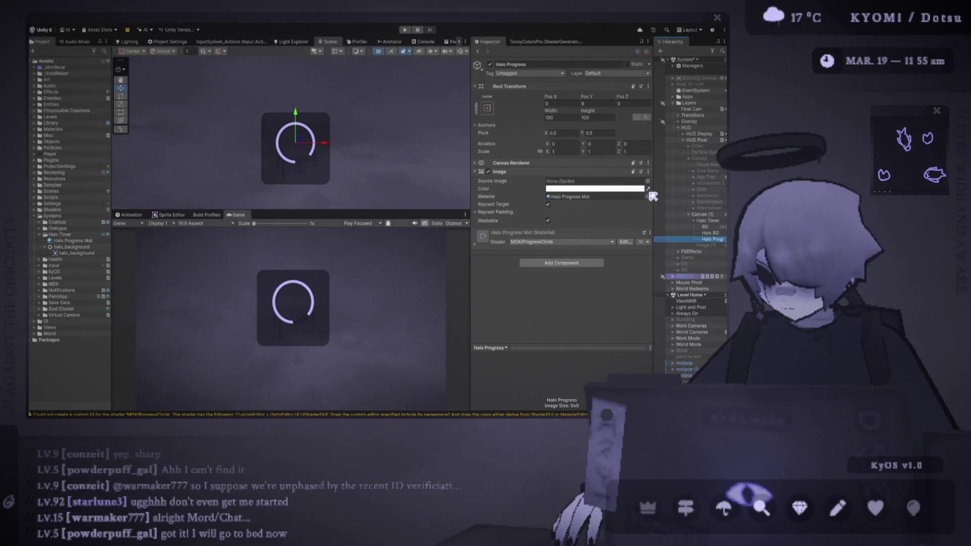
left_click_drag(652, 191, 426, 185)
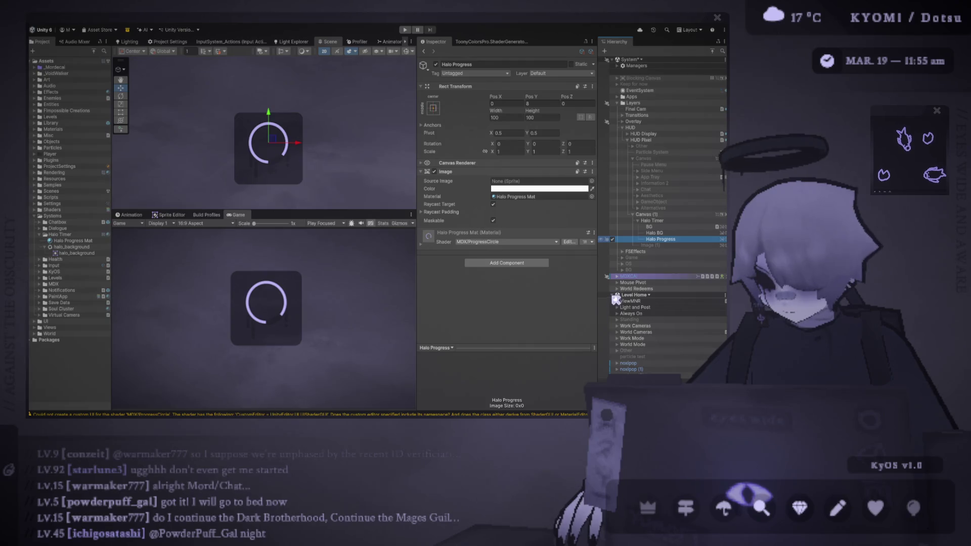
key("ctrl+shift+t")
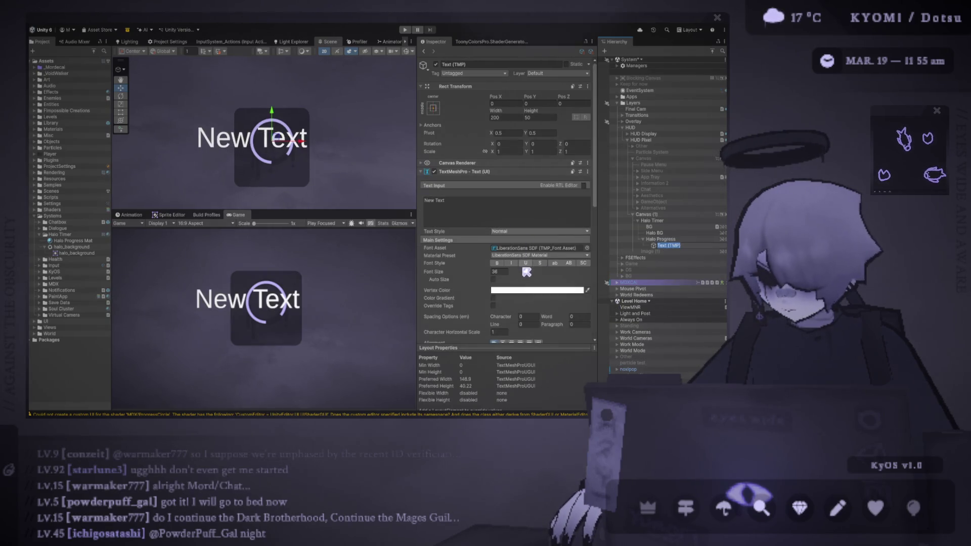
Step: Centre the text horizontally and vertically and replace 'New Text' with '14:50'
scroll(527, 267, "down", 1)
left_click(502, 321)
left_click(503, 330)
triple_click(486, 182)
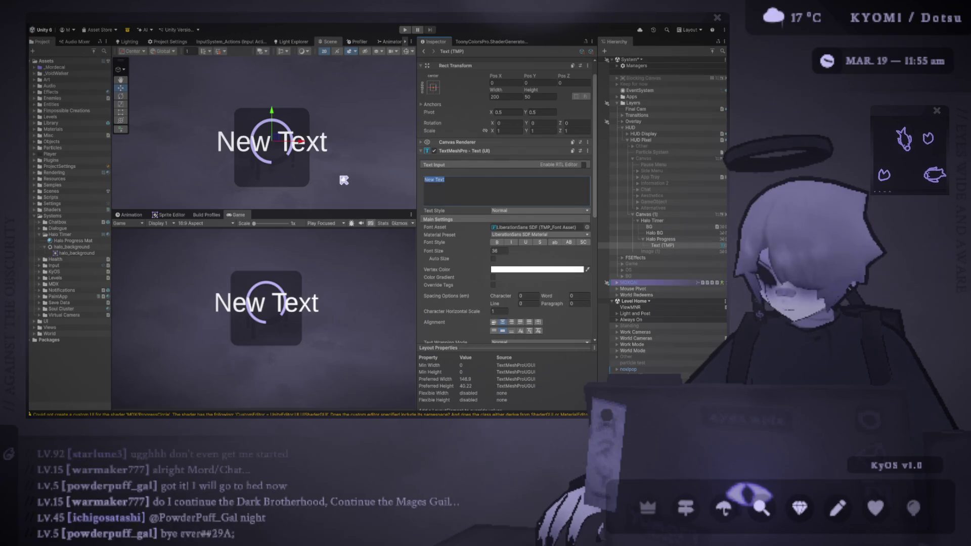
type("14:14")
key("BackSpace")
key("BackSpace")
type("50")
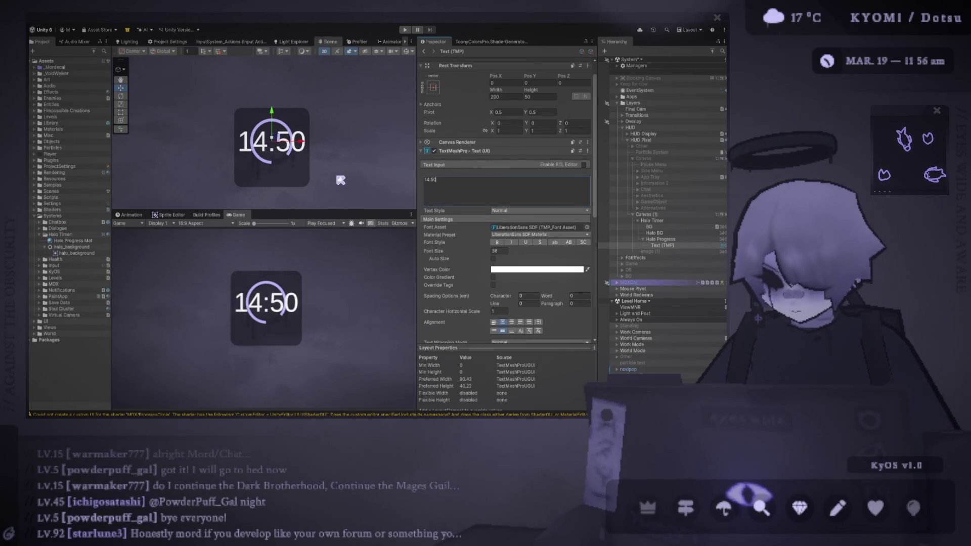
Step: Reduce the timer text's Font Size to 5
double_click(499, 251)
type("12")
mouse_move(440, 250)
left_mouse_down()
mouse_move(410, 247)
mouse_move(417, 245)
left_mouse_up()
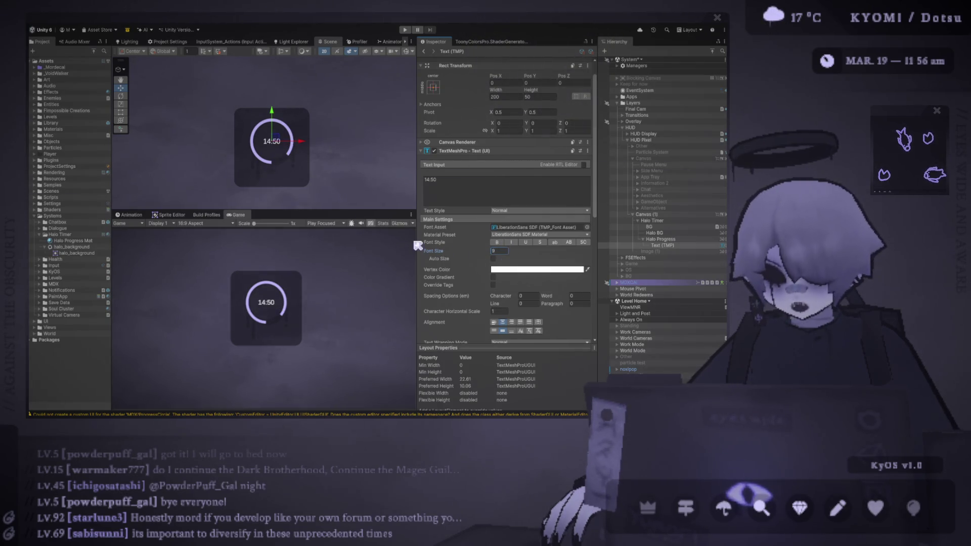
scroll(253, 184, "up", 5)
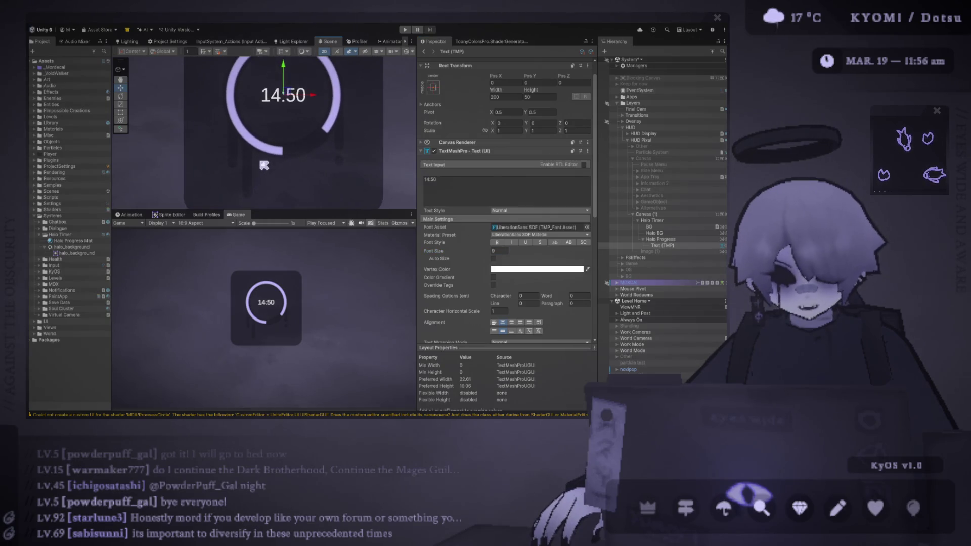
mouse_move(436, 251)
left_mouse_down()
mouse_move(470, 250)
mouse_move(473, 187)
mouse_move(507, 249)
left_mouse_up()
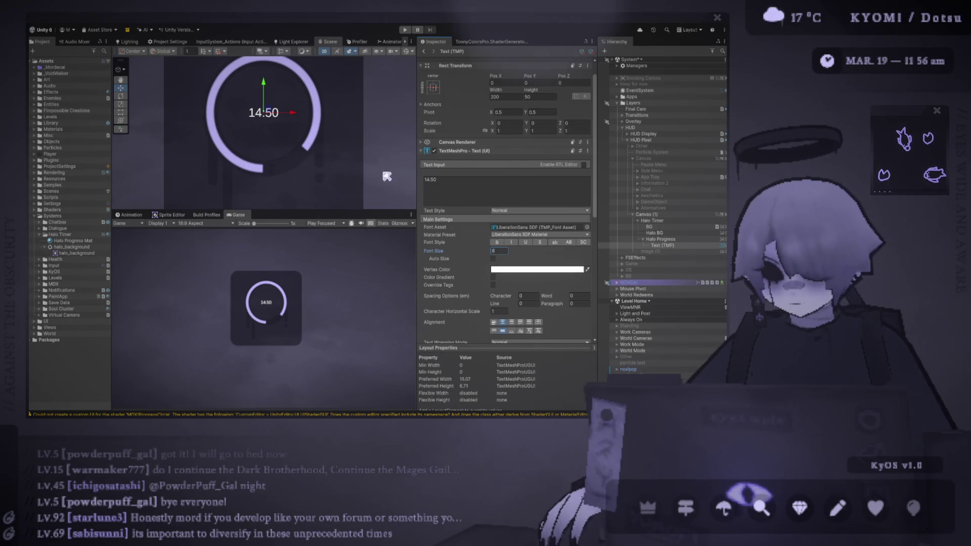
scroll(387, 176, "up", 1)
scroll(570, 255, "up", 2)
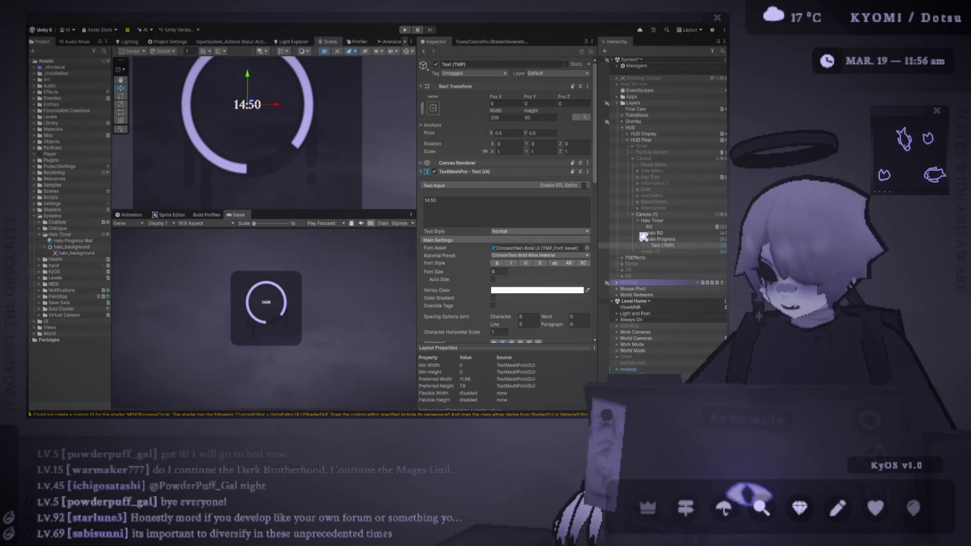
Step: Switch the timer font to CrimsonText-Regular UI and zoom the Scene out to show the whole box
key("Down")
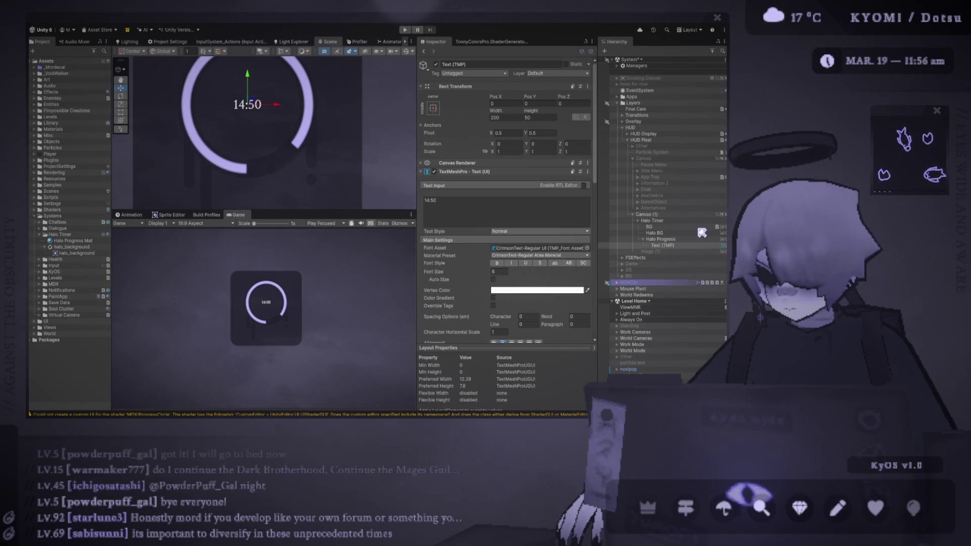
key("Down")
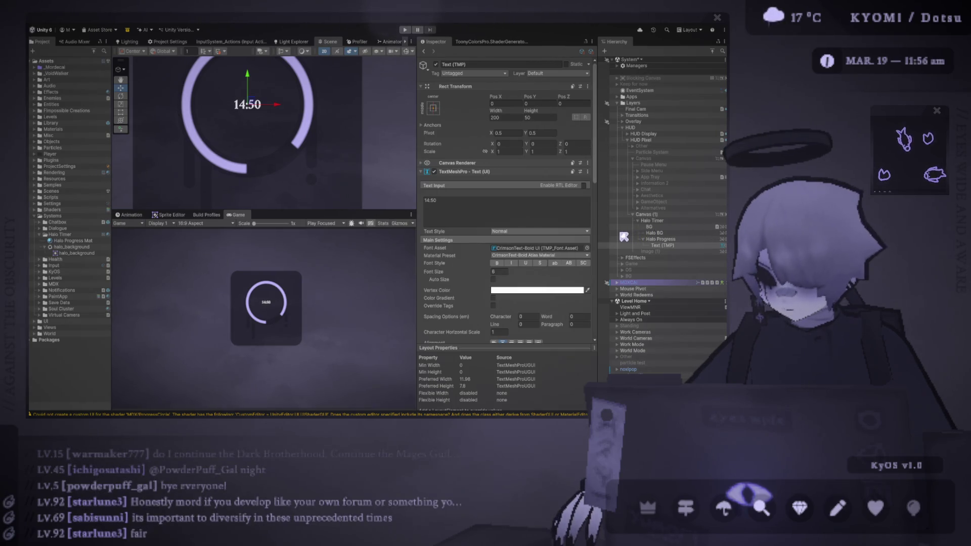
key("Up")
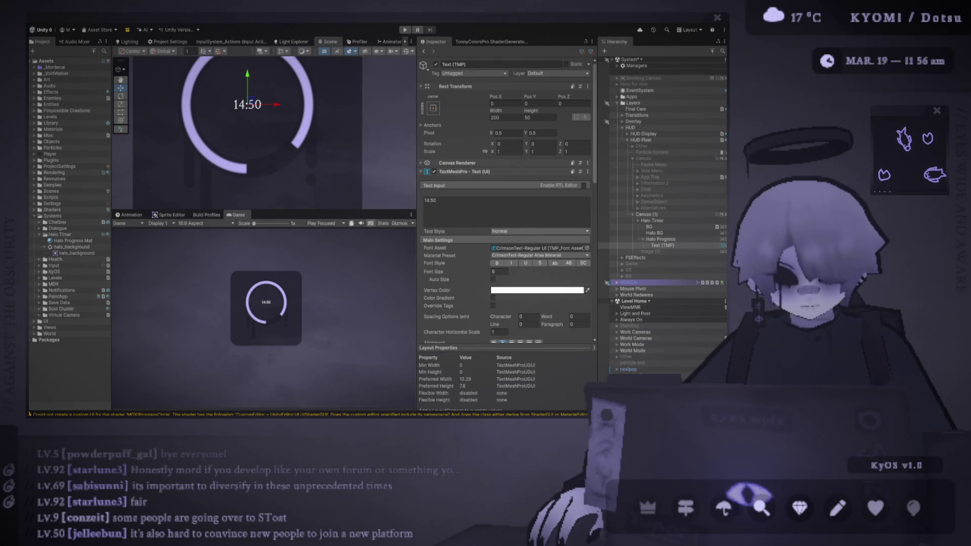
scroll(226, 136, "down", 3)
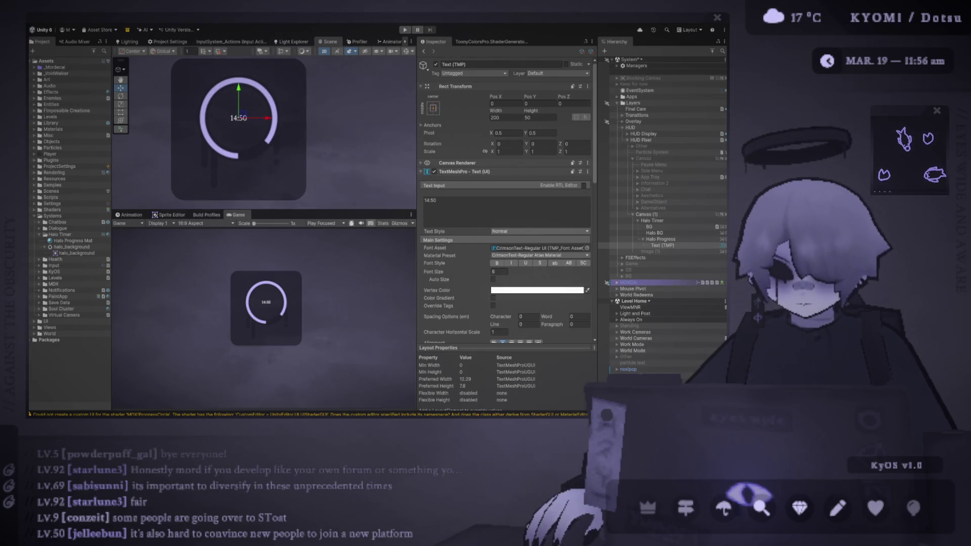
Step: Set the 14:50 timer text's Font Size to 10, keeping its colour white
left_click(548, 293)
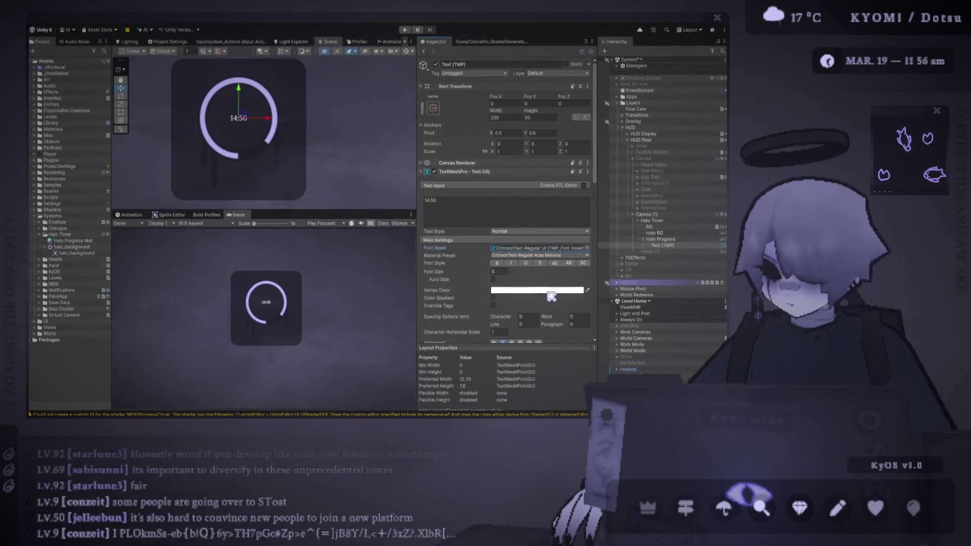
left_click(474, 273)
type("12")
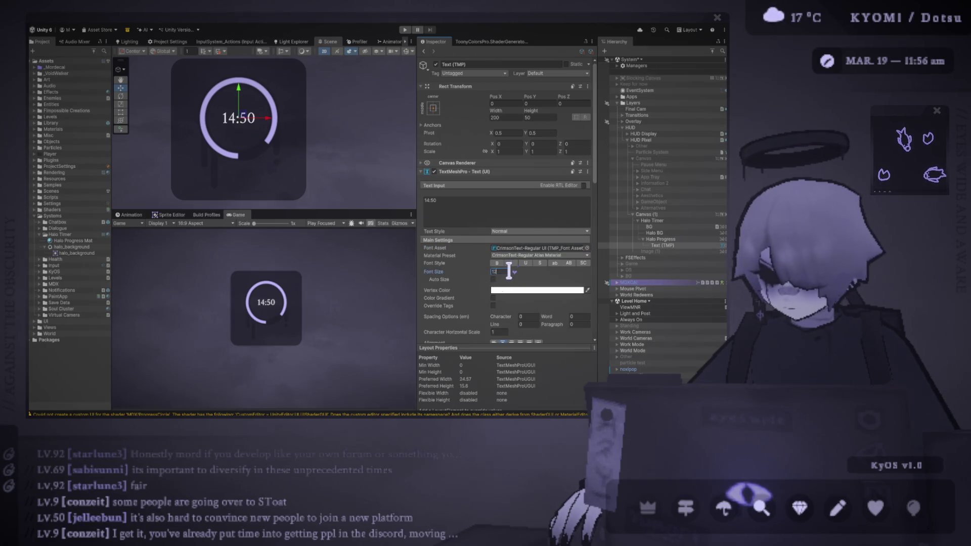
key("Return")
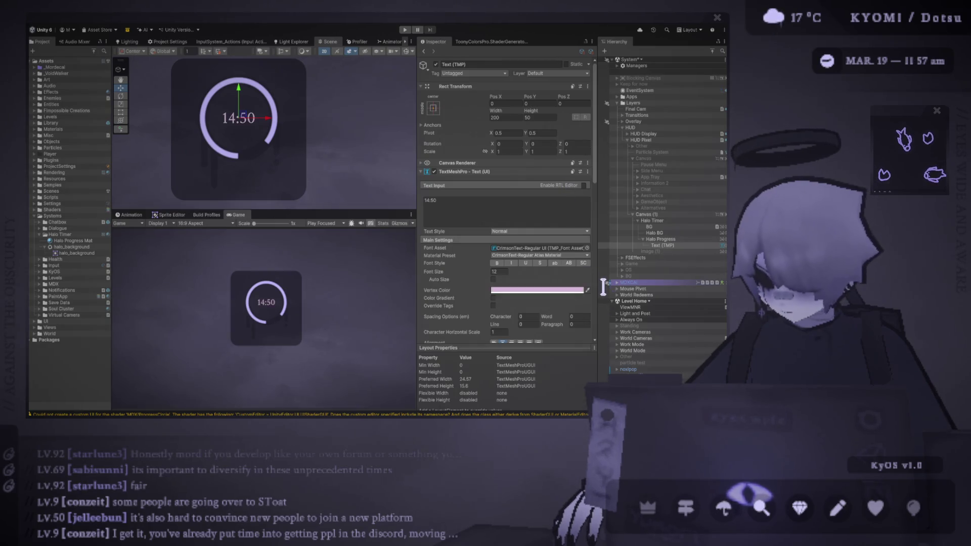
key("Escape")
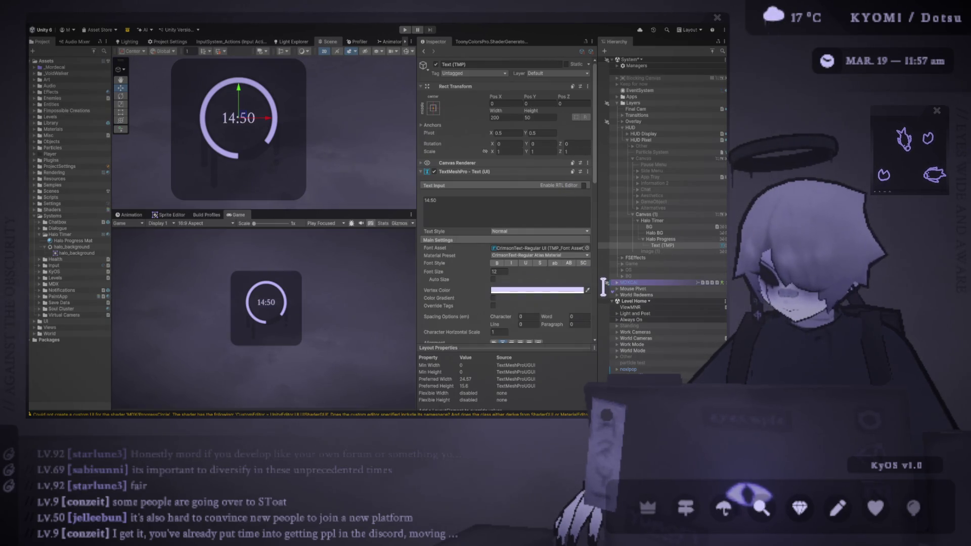
left_click(479, 215)
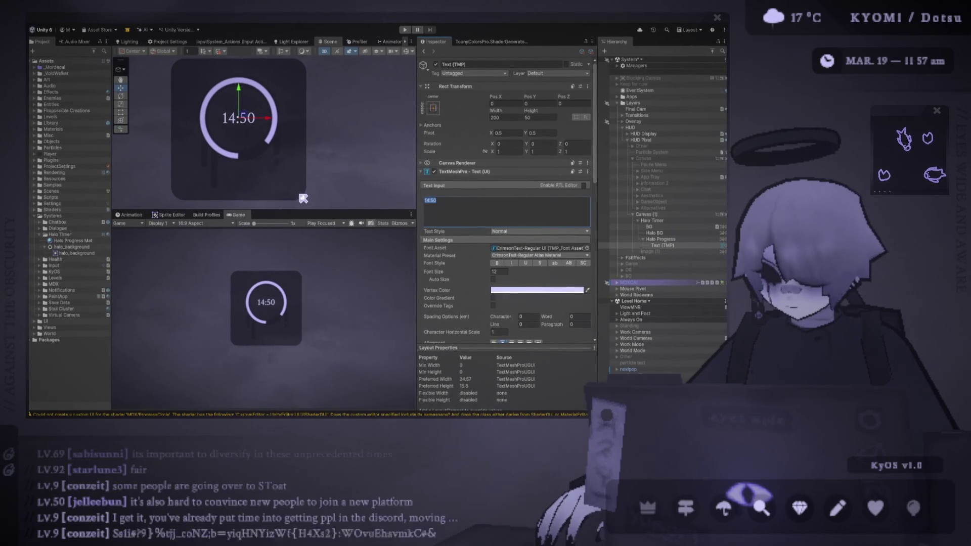
left_click(498, 272)
type("10")
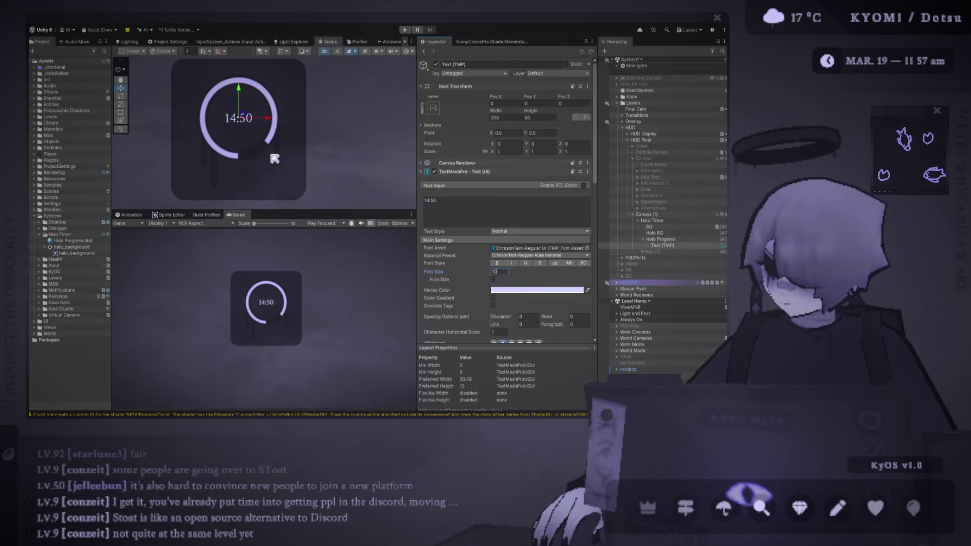
Step: Enlarge the Game preview and select the Halo BG image
scroll(283, 179, "down", 4)
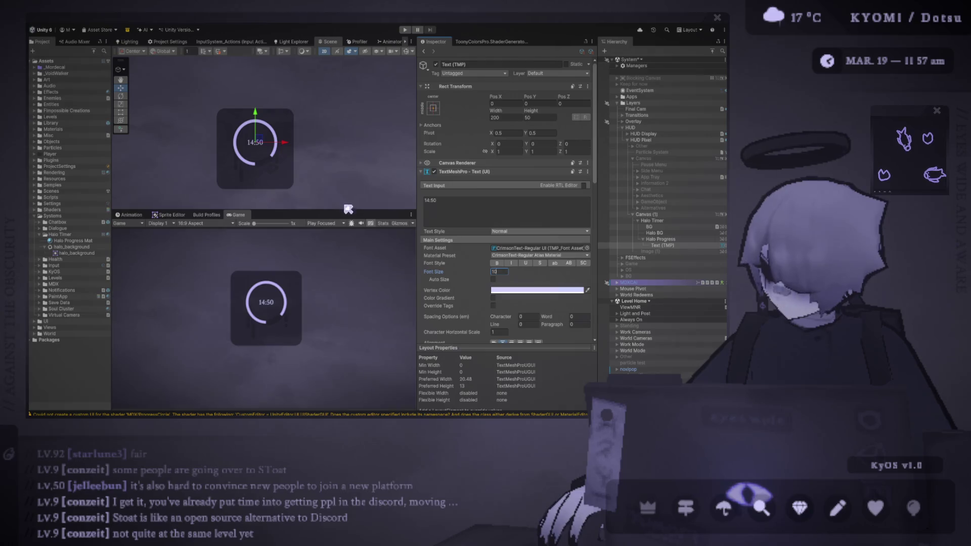
mouse_move(348, 211)
left_mouse_down()
mouse_move(319, 71)
mouse_move(309, 221)
left_mouse_up()
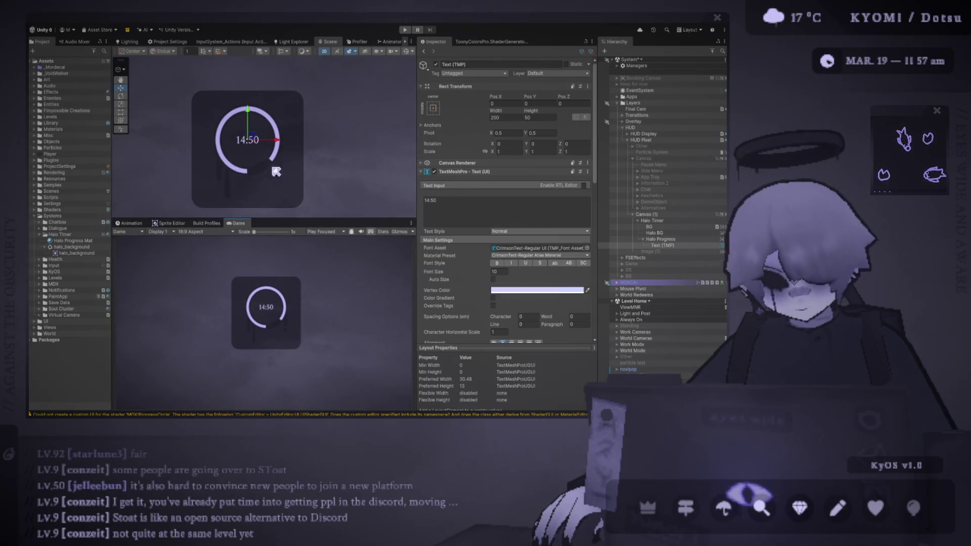
left_click(672, 232)
left_click(440, 212)
left_click(439, 212)
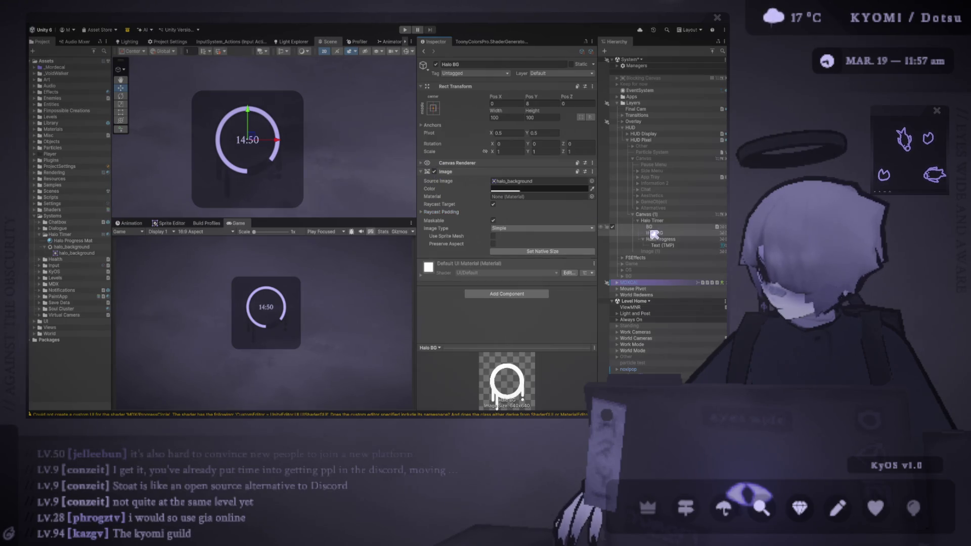
left_click(650, 226)
left_click(514, 249)
type("20")
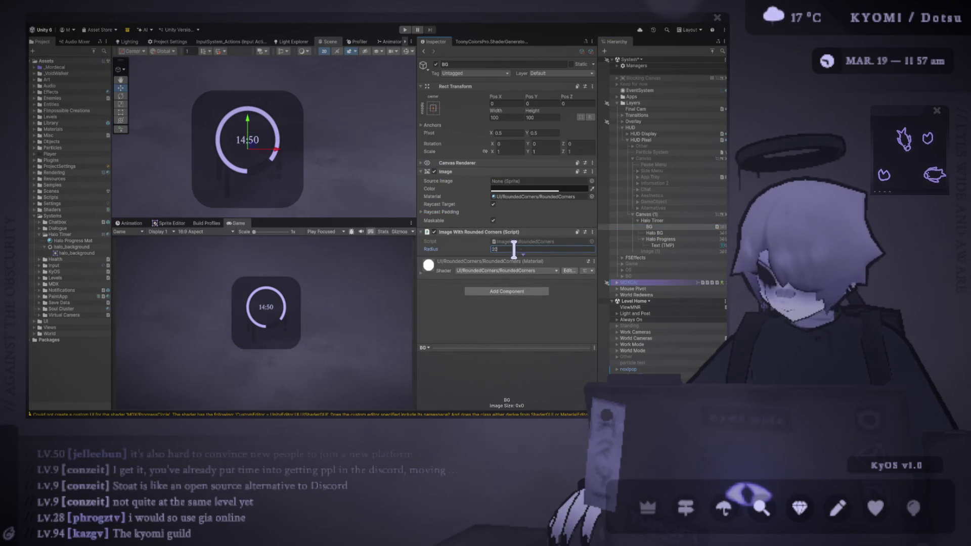
type("10")
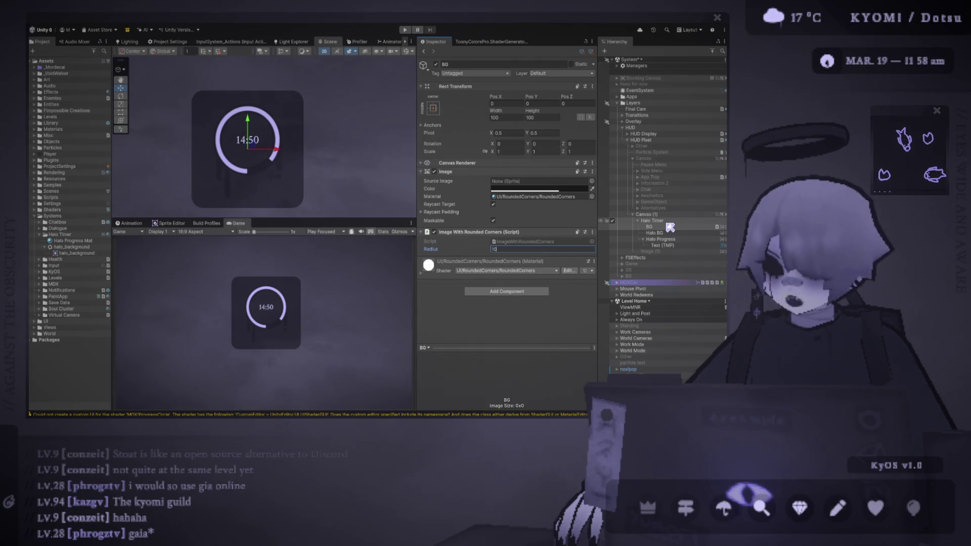
key("Return")
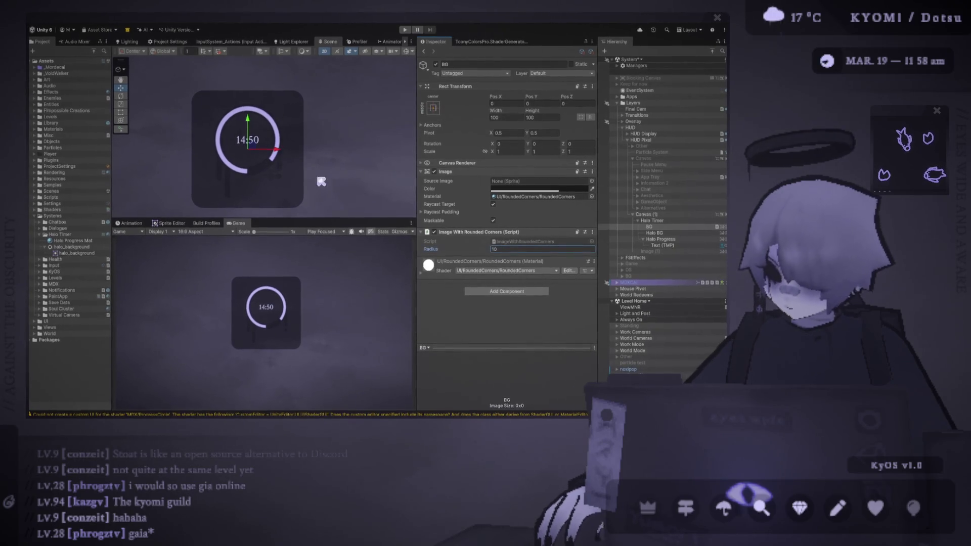
left_click_drag(418, 206, 444, 205)
scroll(369, 182, "up", 2)
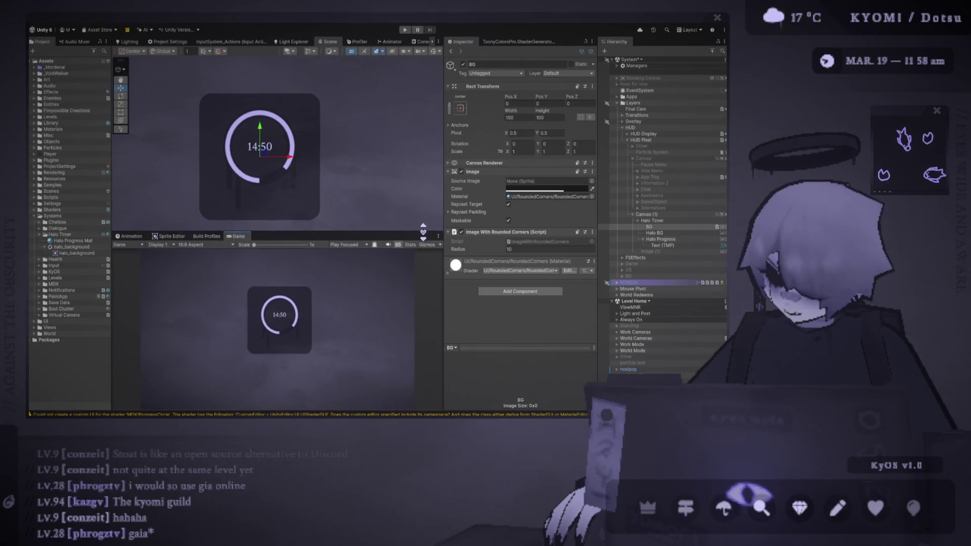
Step: Try font size 9 on the 14:50 timer text, then restore it to 10
key("w")
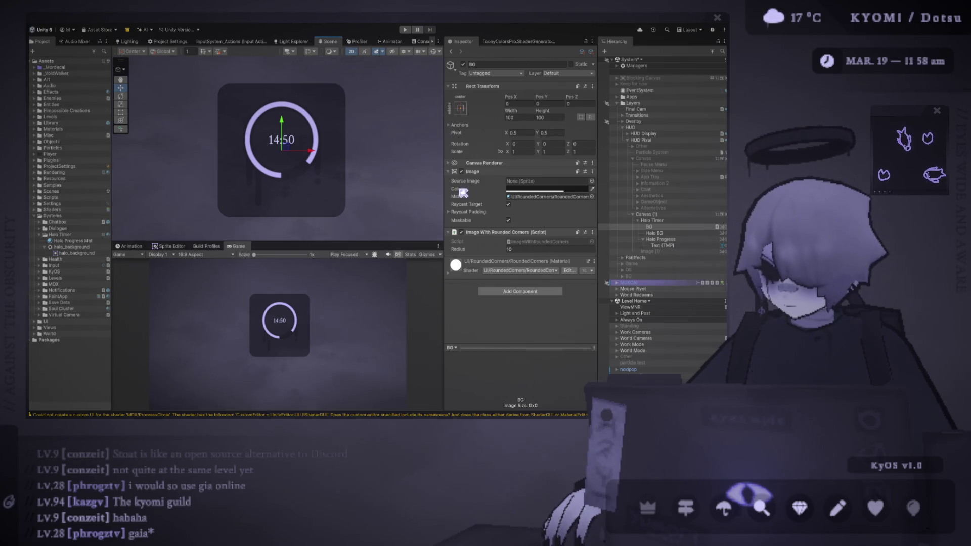
left_click_drag(397, 247, 397, 221)
left_click(662, 246)
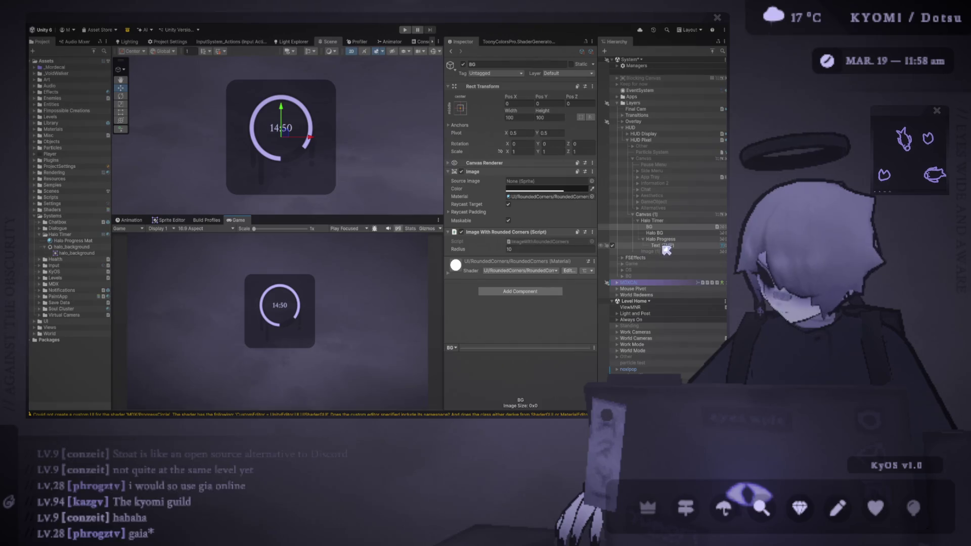
left_click(519, 272)
type("9")
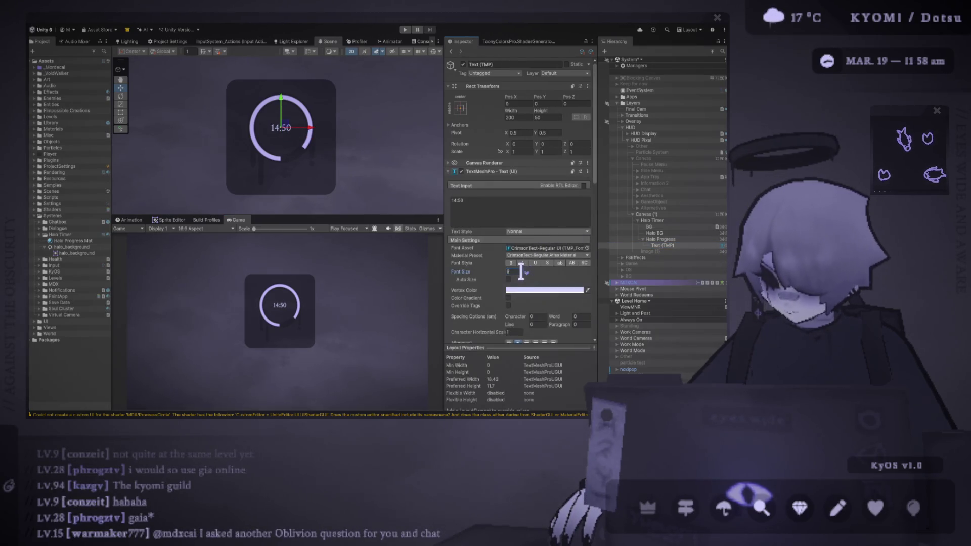
key("BackSpace")
type("10")
Step: Scale up the whole Halo Timer panel with the Scale tool
left_click_drag(390, 217, 384, 116)
left_click(666, 222)
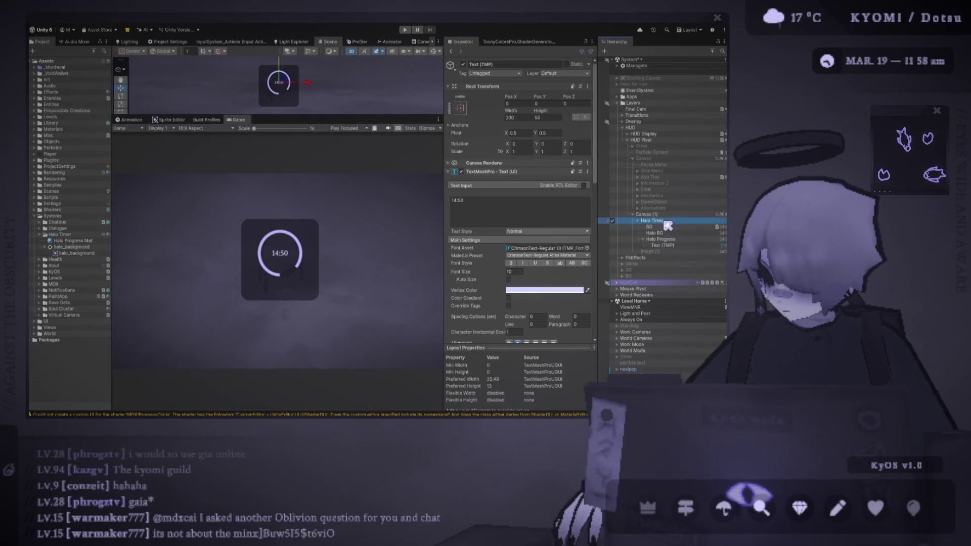
left_click(120, 104)
mouse_move(278, 85)
left_mouse_down()
mouse_move(268, 93)
mouse_move(313, 93)
mouse_move(294, 100)
left_mouse_up()
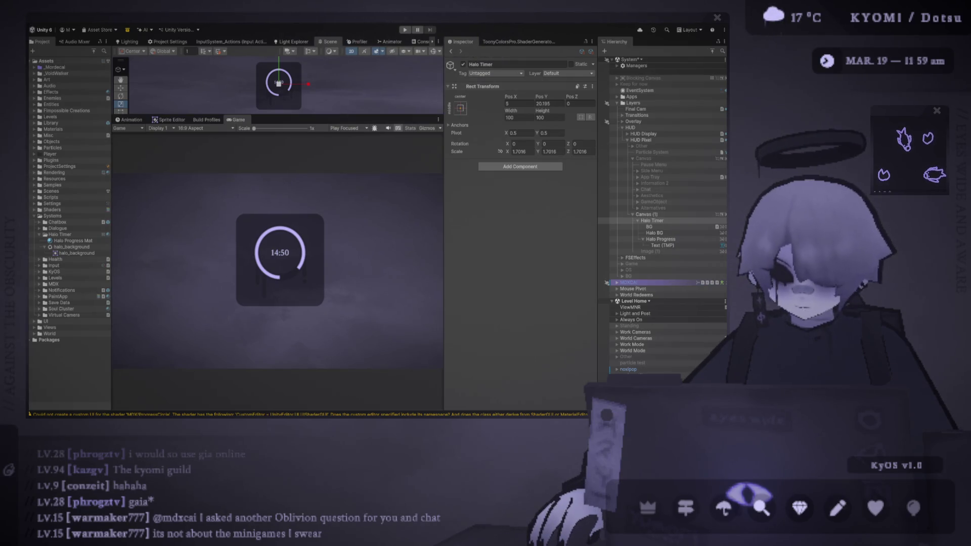
Step: Rename the 14:50 text object to 'Timer'
left_click_drag(661, 238, 674, 249)
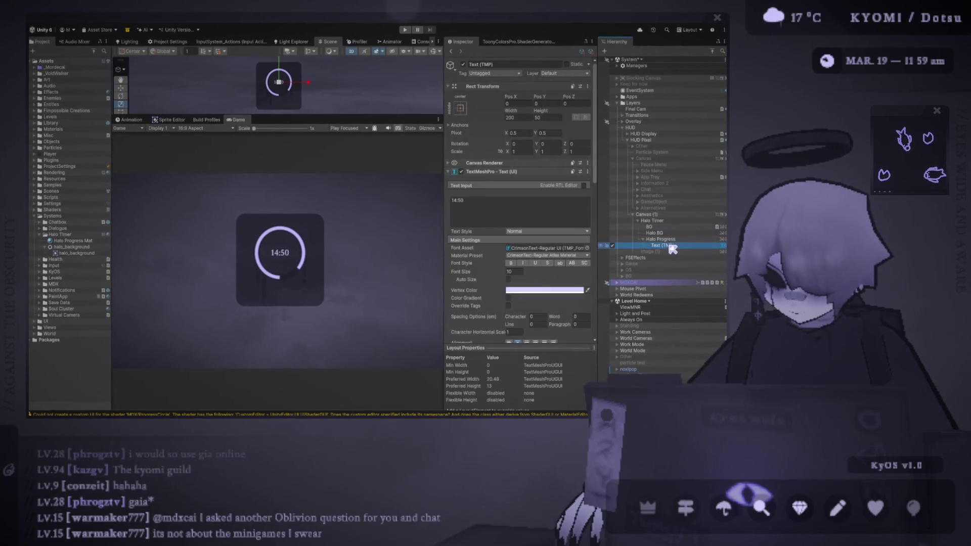
left_click(673, 247)
type("Timer")
left_click(674, 227)
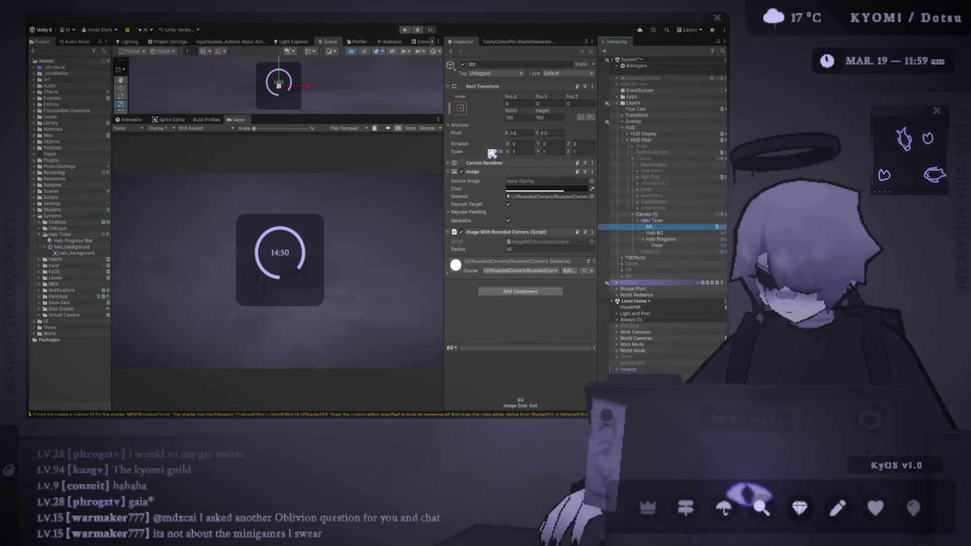
left_click_drag(349, 116, 349, 194)
Step: Duplicate BG and squash the copy into a short bar, undoing a trial radius and move
key("ctrl+d")
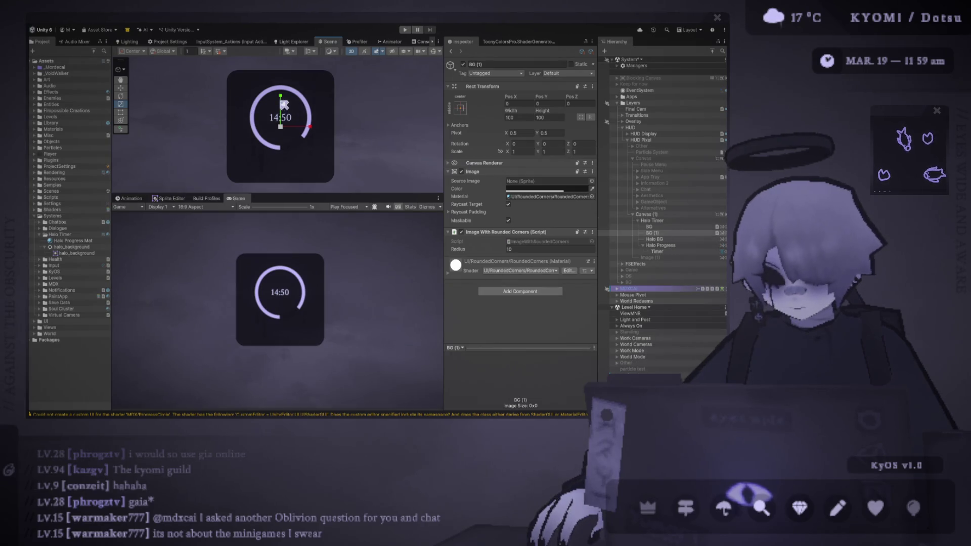
left_click(120, 112)
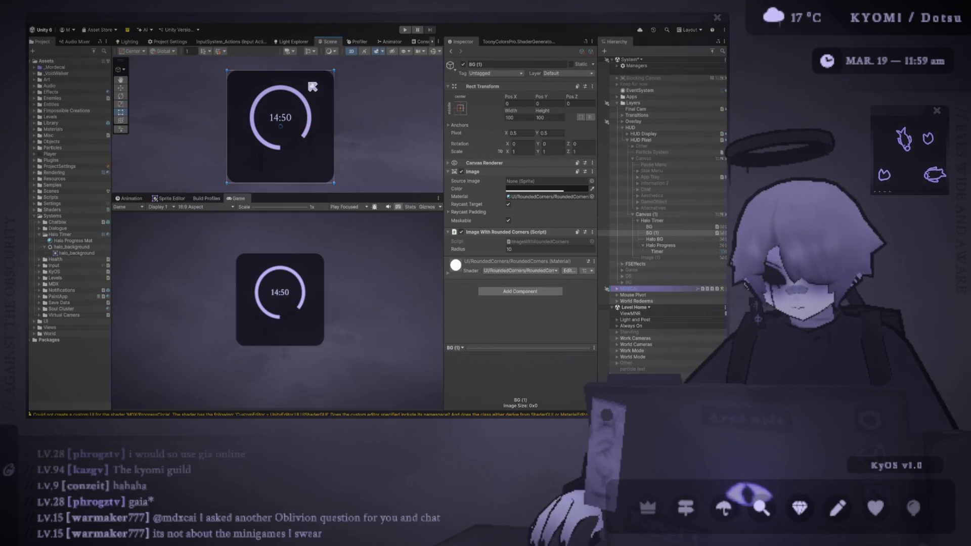
left_click_drag(308, 72, 317, 156)
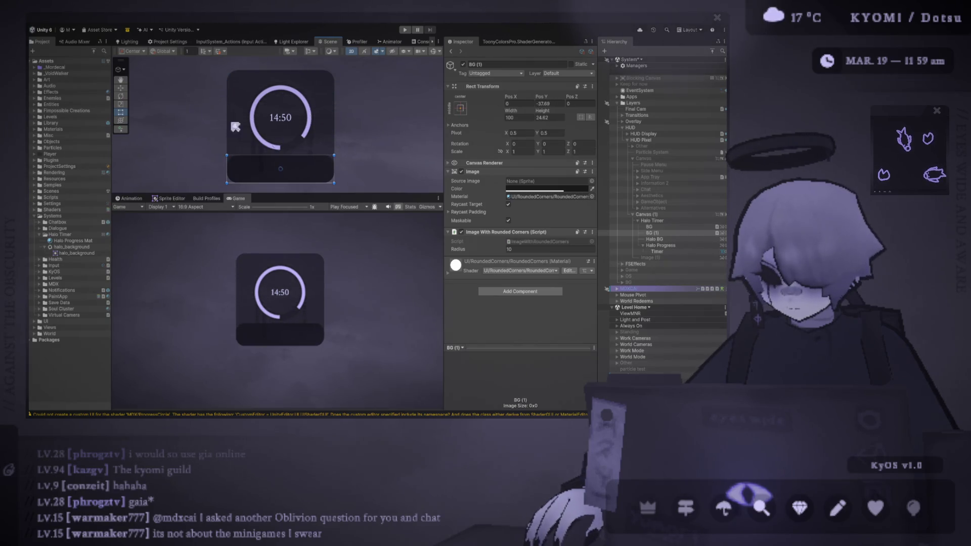
left_click(521, 249)
type("5")
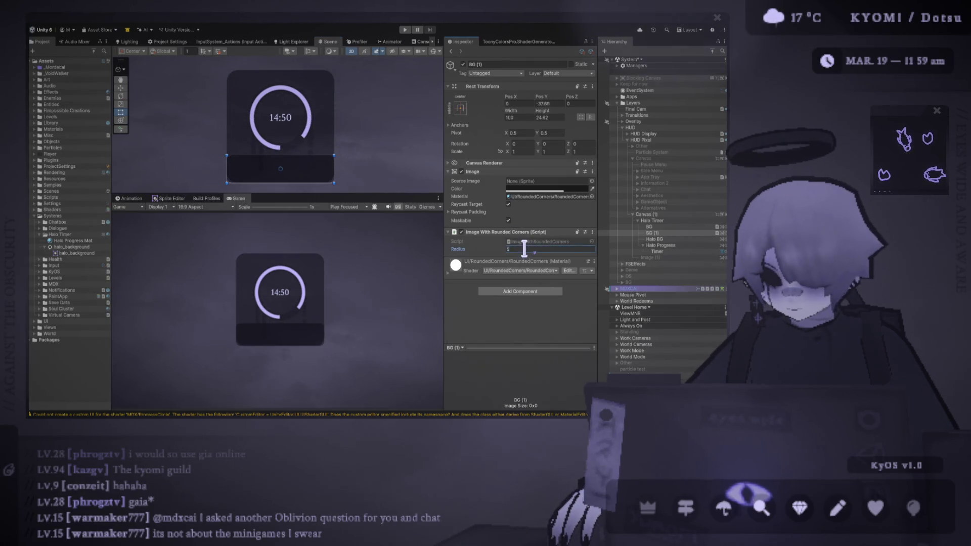
left_click(121, 87)
mouse_move(284, 148)
left_mouse_down()
mouse_move(291, 176)
mouse_move(291, 114)
mouse_move(291, 133)
left_mouse_up()
key("ctrl+z")
key("ctrl+z")
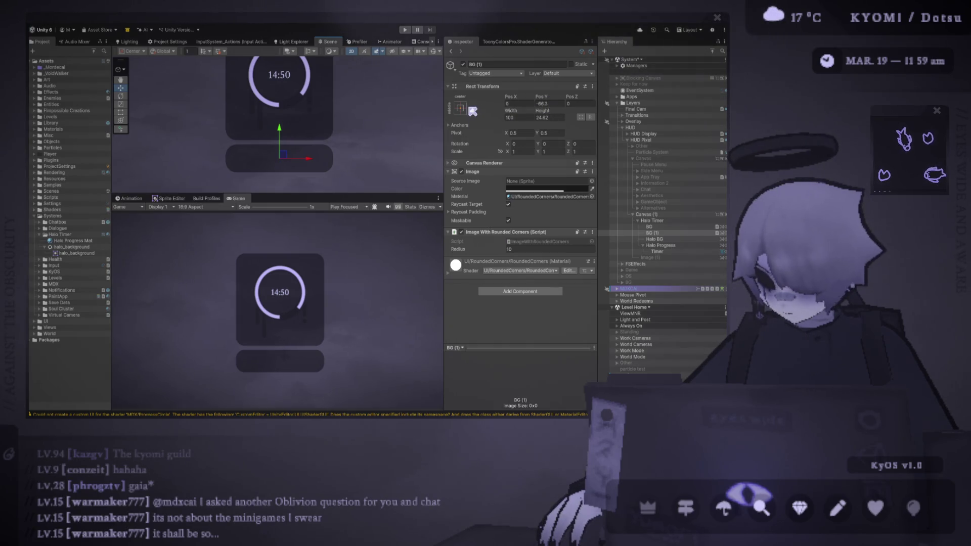
Step: Set BG (1) to Pos Y -65 and Height 25, just below the panel
left_click_drag(541, 96, 495, 107)
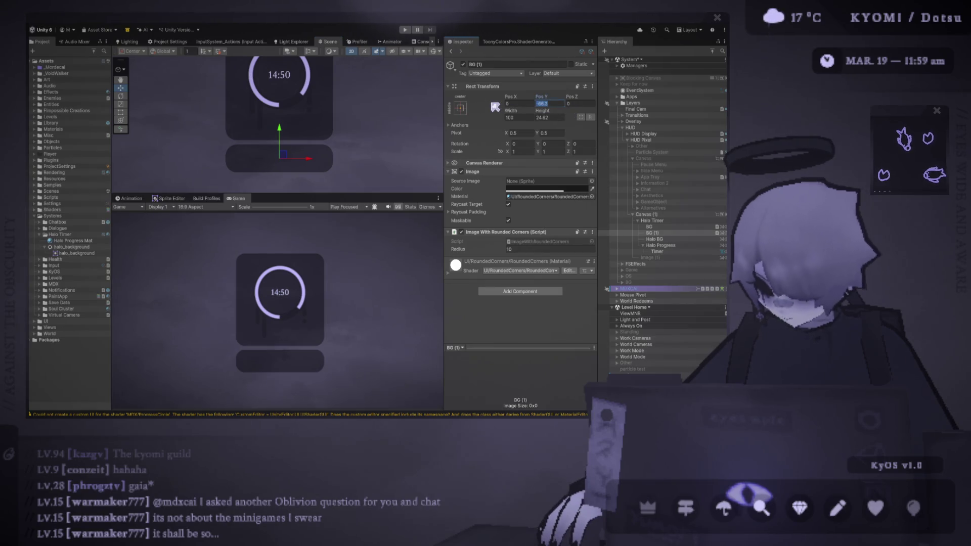
type("-60-70")
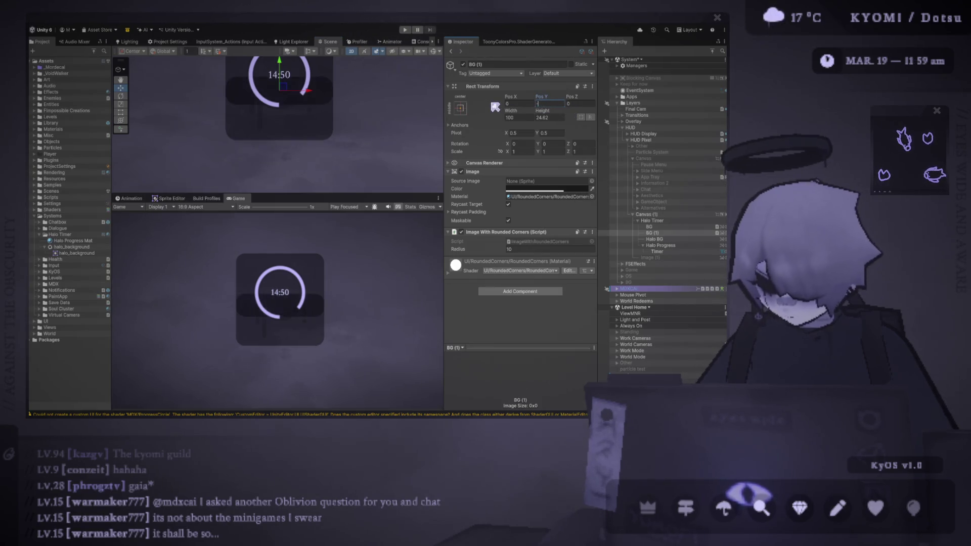
type("-65")
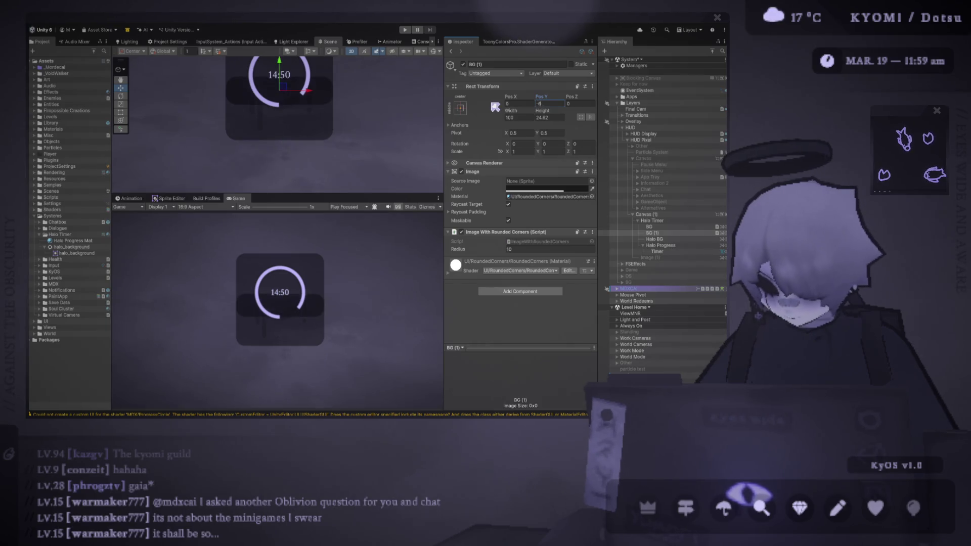
left_click(548, 117)
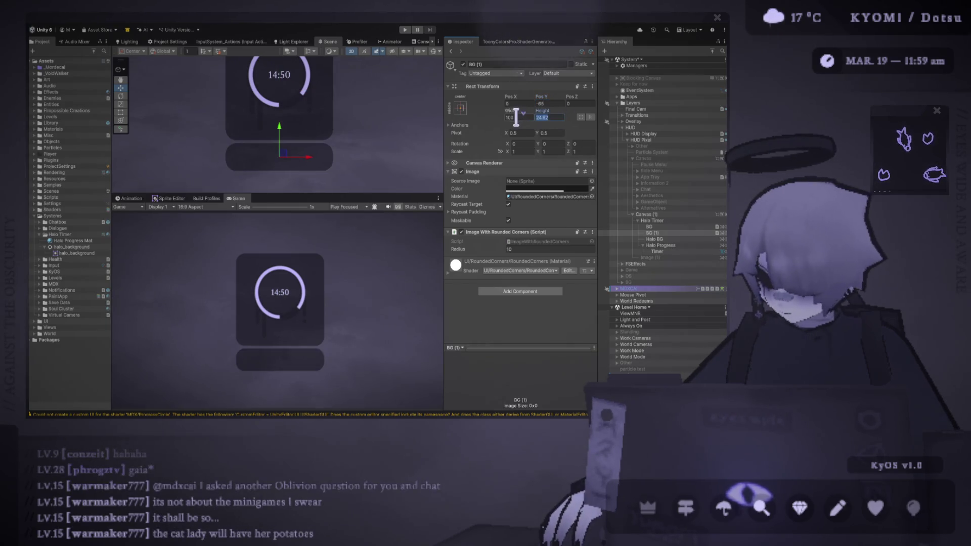
type("25")
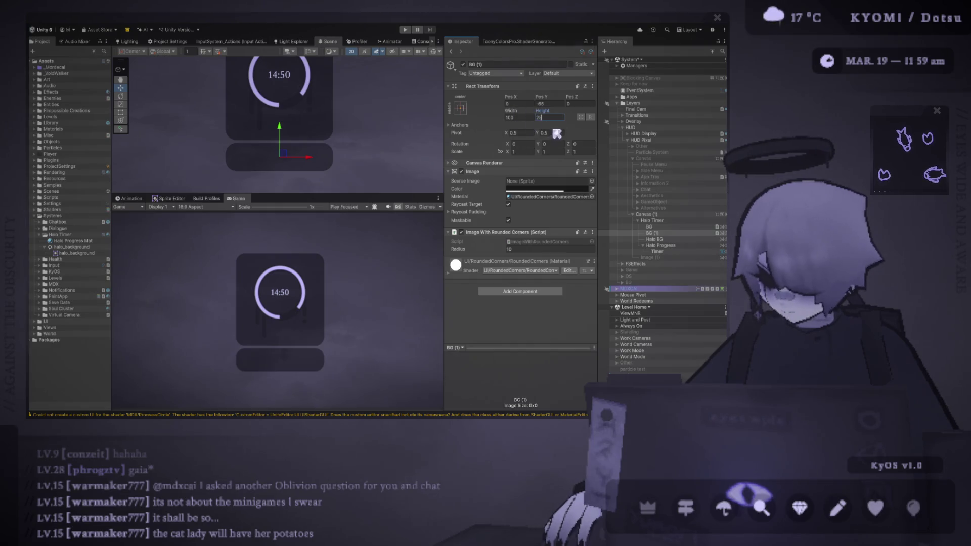
scroll(314, 130, "down", 2)
scroll(314, 130, "up", 1)
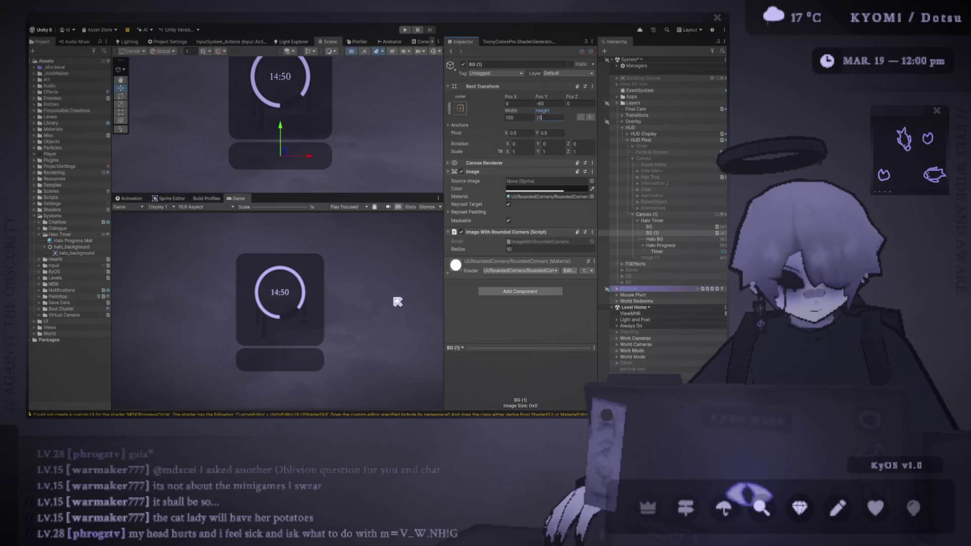
key("Return")
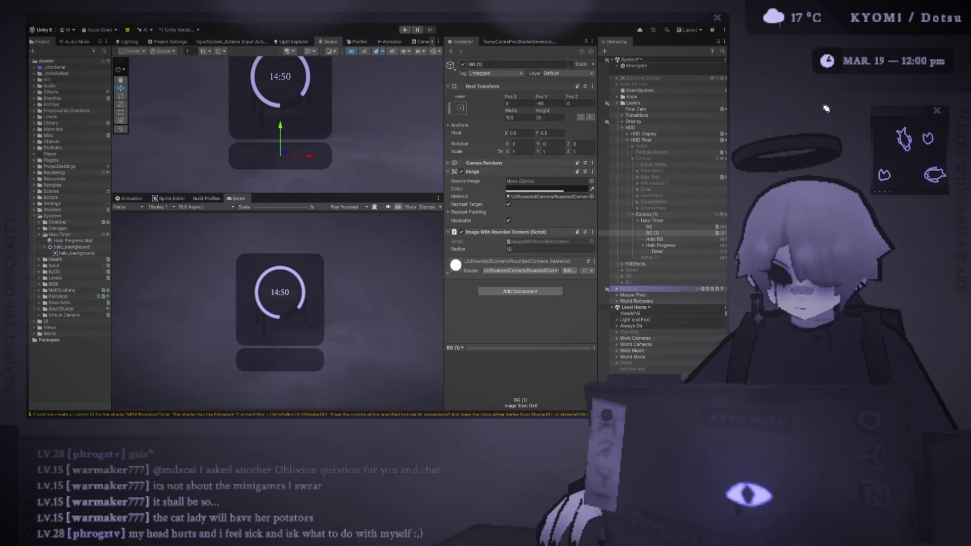
mouse_move(909, 110)
left_mouse_down()
mouse_move(512, 60)
mouse_move(426, 66)
left_mouse_up()
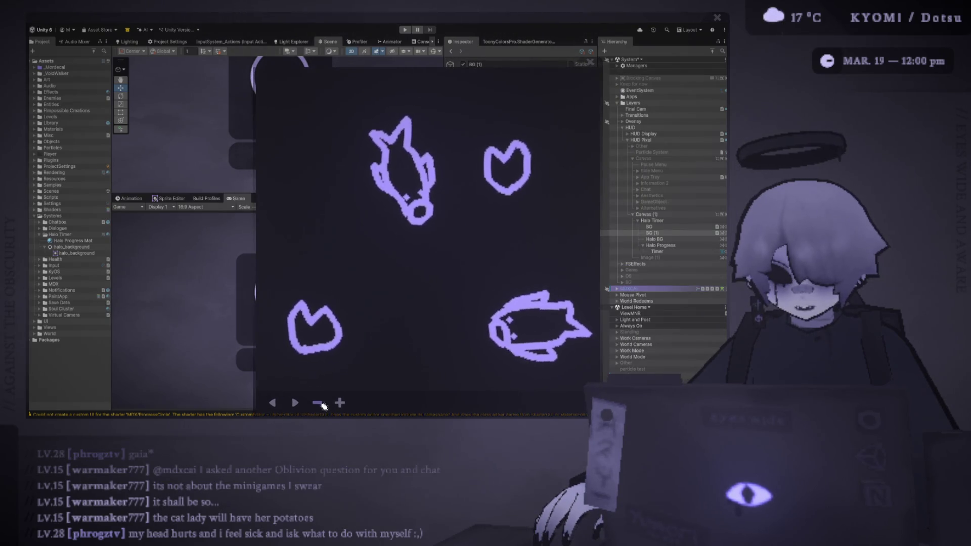
Step: Sketch two panel squares, with a separate bar under the right one
left_click(321, 403)
left_click(339, 402)
left_click_drag(373, 144, 364, 144)
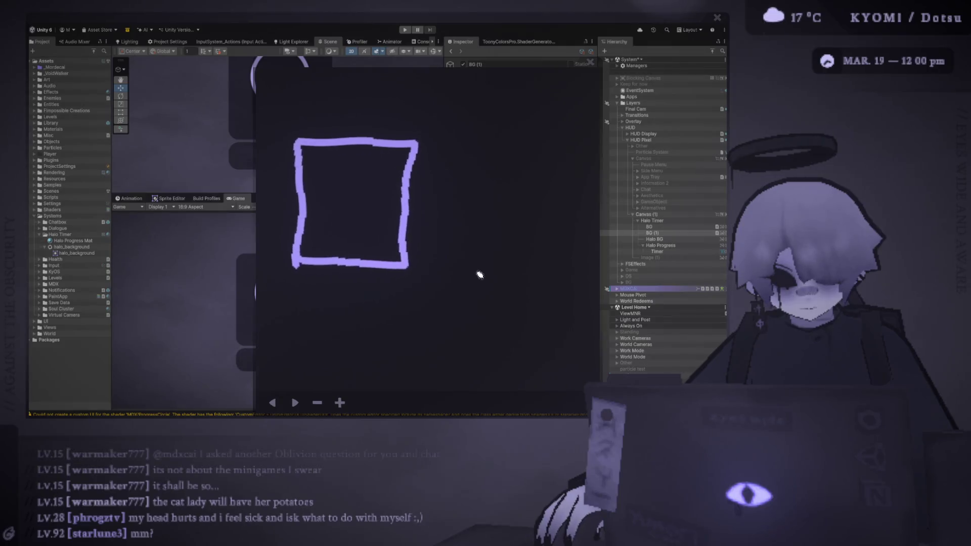
left_click_drag(473, 263, 470, 150)
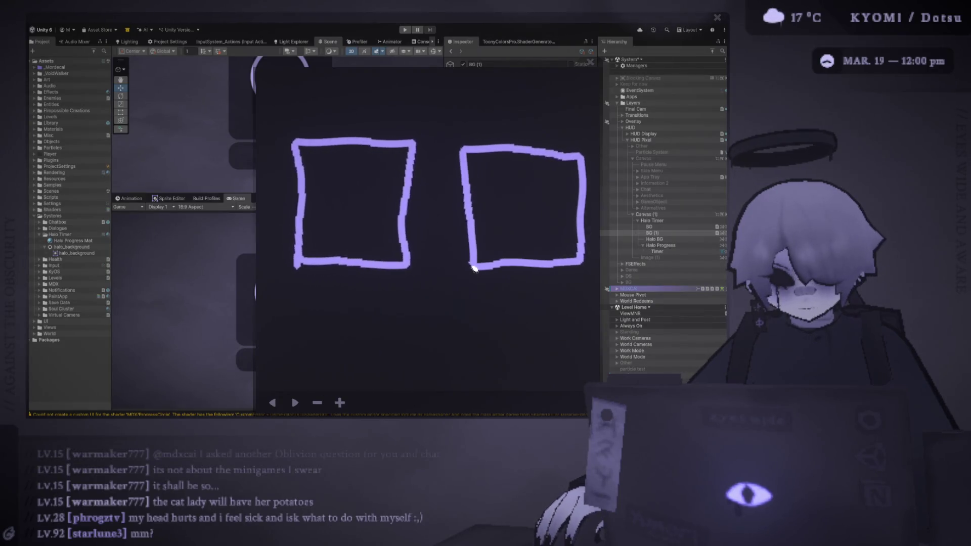
left_click_drag(573, 316, 553, 283)
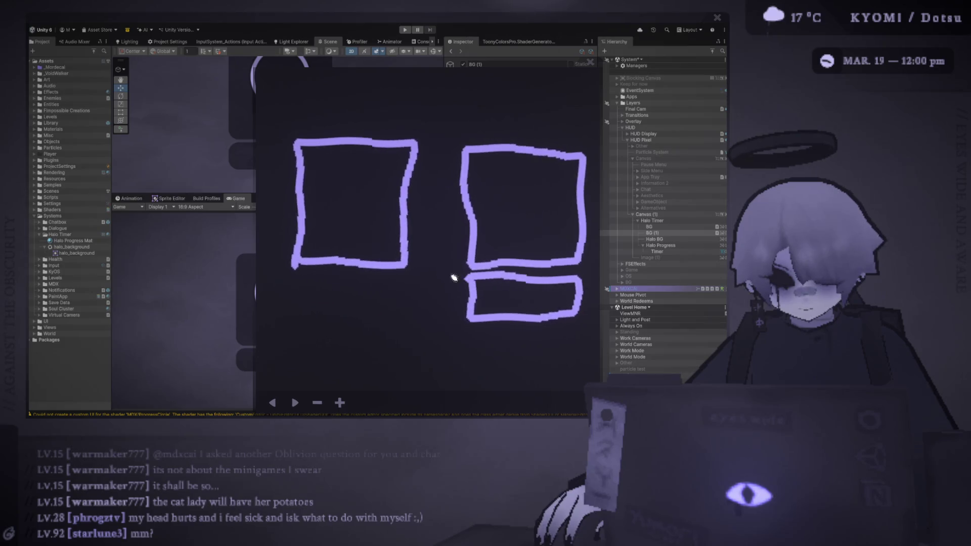
Step: Draw halo rings, icon slots and faces inside both panel sketches
left_click_drag(348, 230, 361, 173)
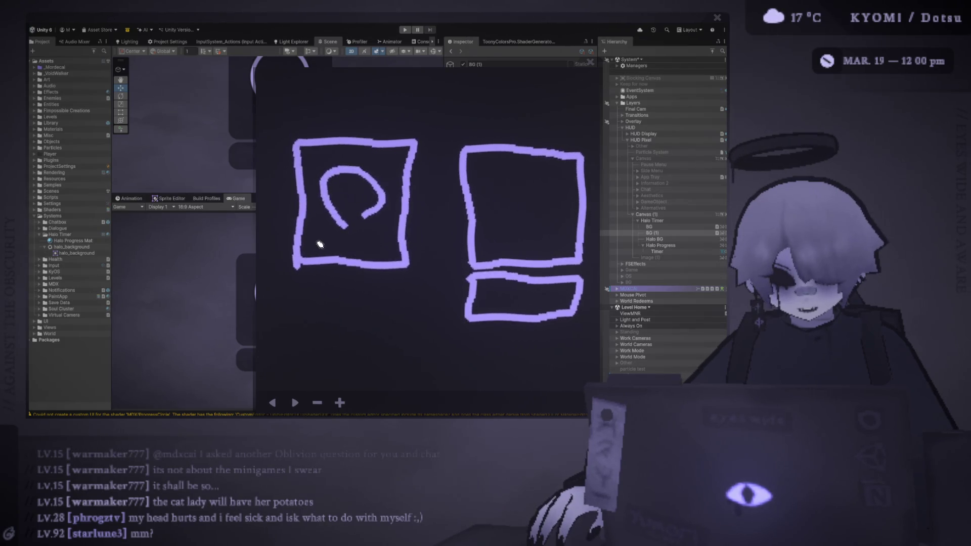
left_click_drag(361, 240, 352, 248)
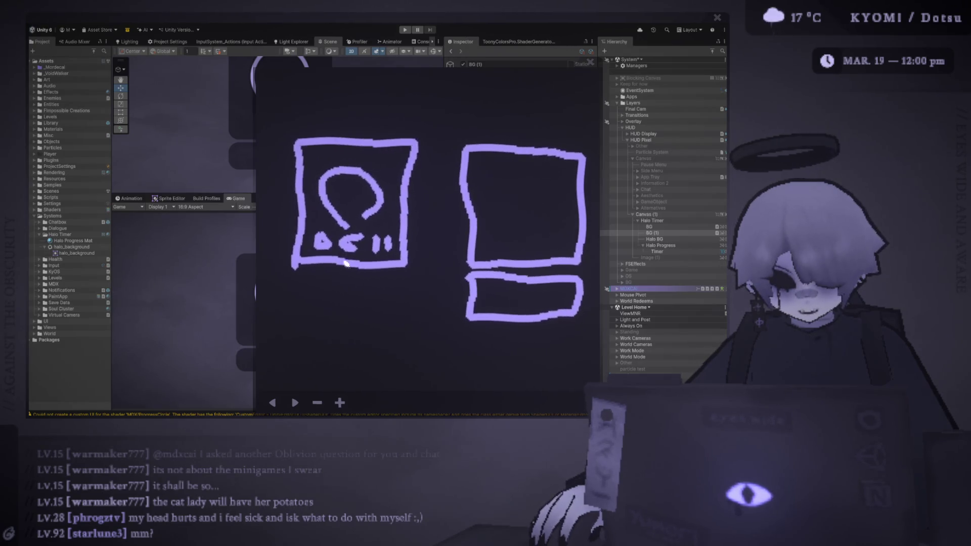
mouse_move(530, 227)
left_mouse_down()
mouse_move(503, 199)
mouse_move(561, 200)
left_mouse_up()
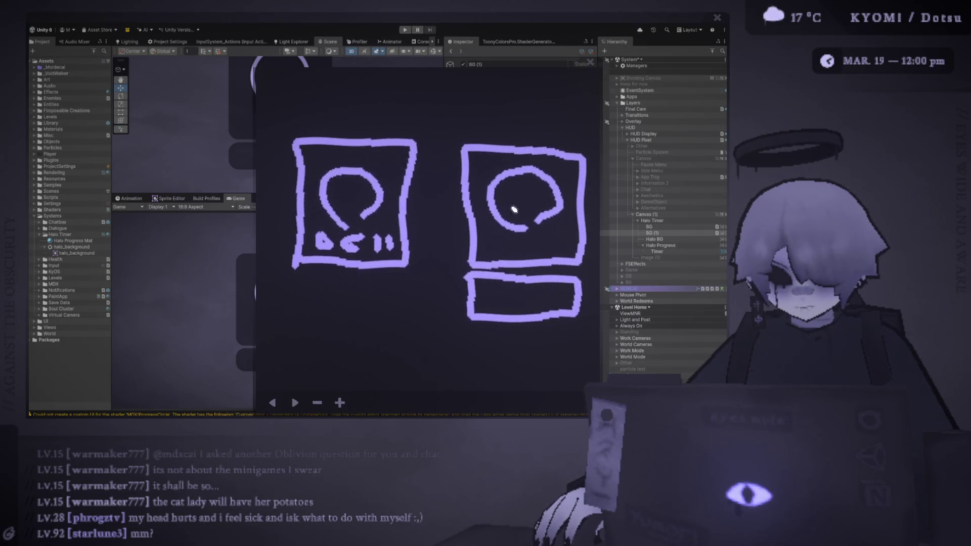
mouse_move(484, 290)
left_mouse_down()
mouse_move(500, 305)
mouse_move(560, 307)
left_mouse_up()
mouse_move(516, 194)
left_mouse_down()
mouse_move(516, 205)
mouse_move(543, 196)
left_mouse_up()
left_click_drag(338, 190, 353, 196)
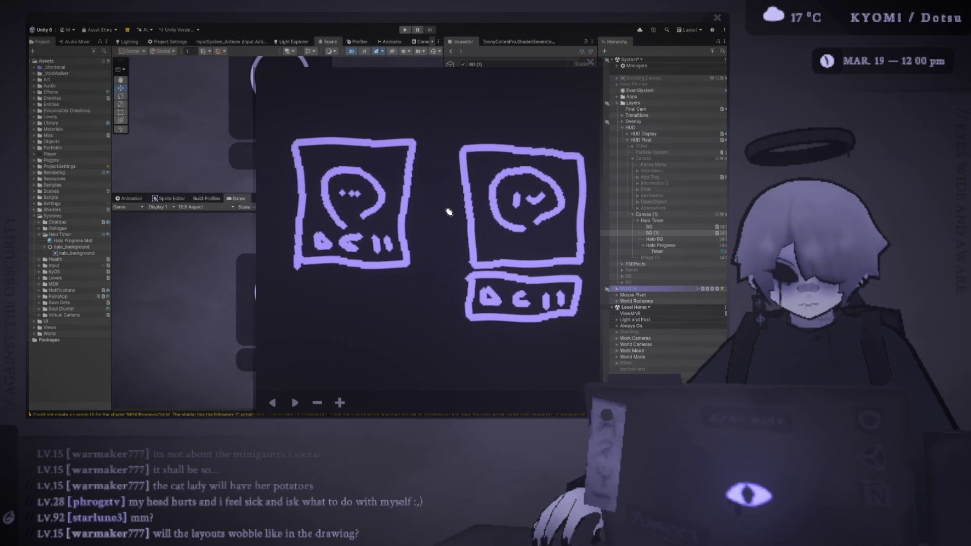
Step: Add arrows and scribble over the right sketch's bottom bar
mouse_move(365, 319)
left_mouse_down()
mouse_move(363, 341)
mouse_move(367, 306)
left_mouse_up()
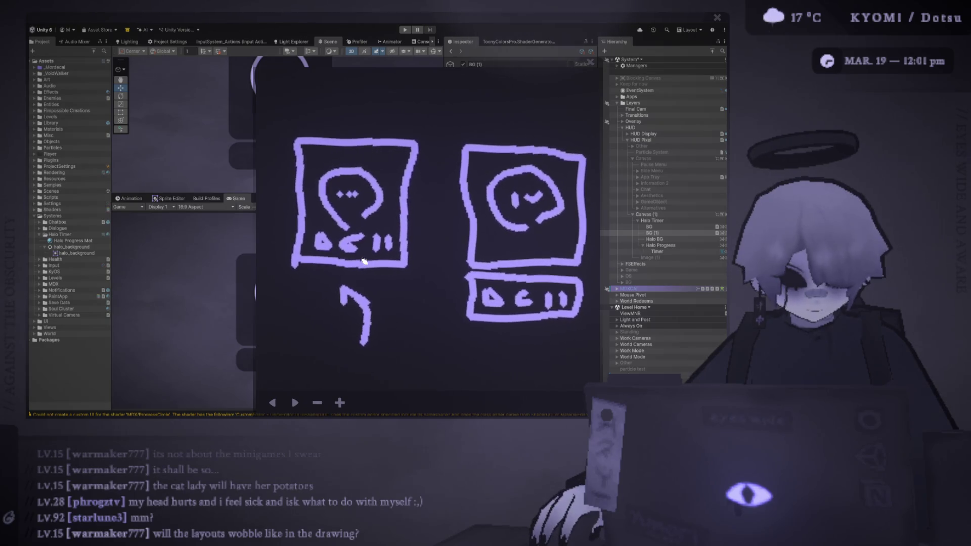
mouse_move(418, 307)
left_mouse_down()
mouse_move(439, 277)
mouse_move(453, 286)
left_mouse_up()
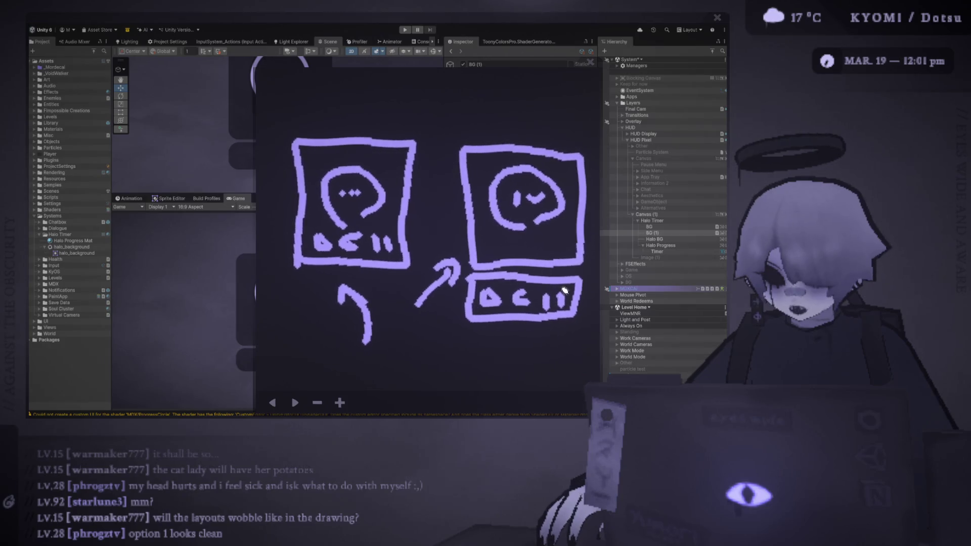
left_click_drag(448, 291, 525, 292)
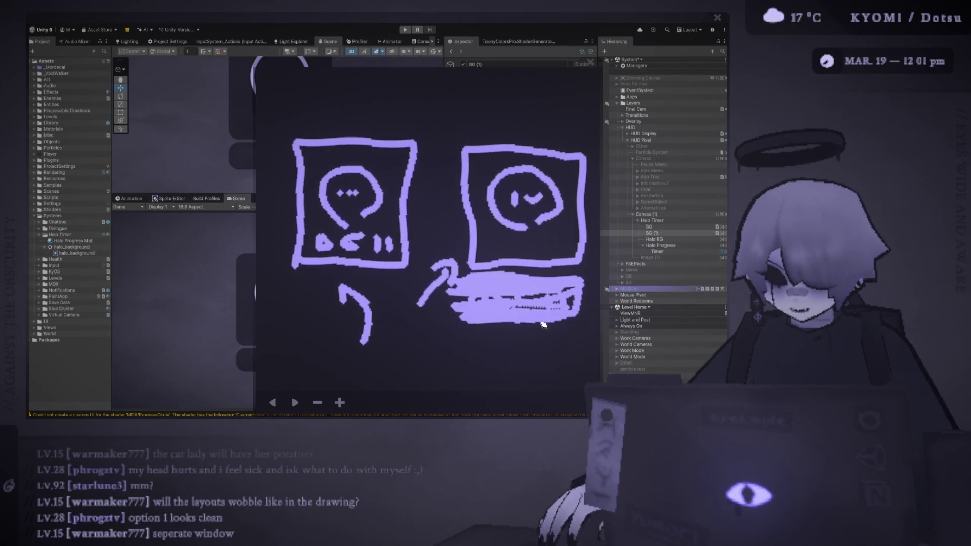
mouse_move(443, 95)
left_mouse_down()
mouse_move(458, 115)
mouse_move(484, 122)
left_mouse_up()
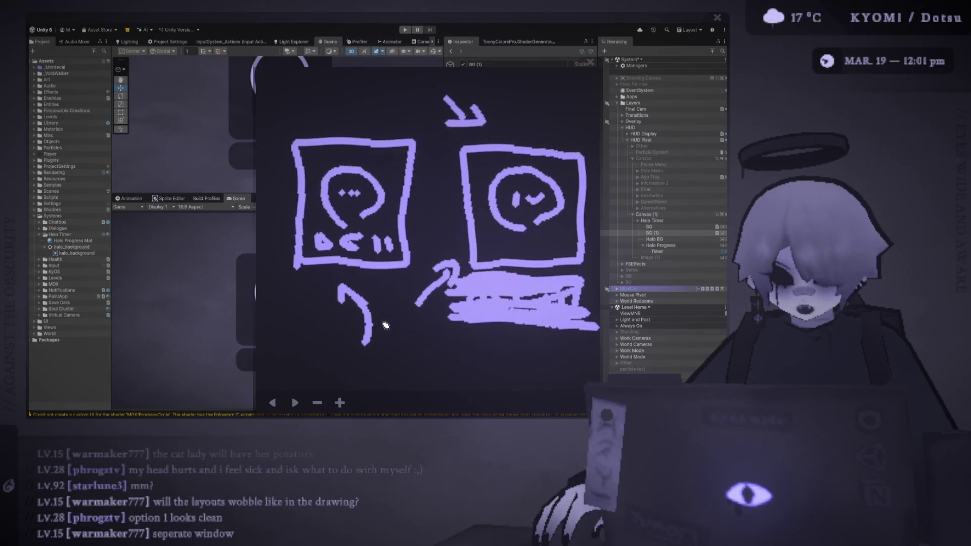
Step: Undo the last three strokes, removing the scribble and top arrow
left_click(272, 402)
left_click(272, 403)
left_click(272, 403)
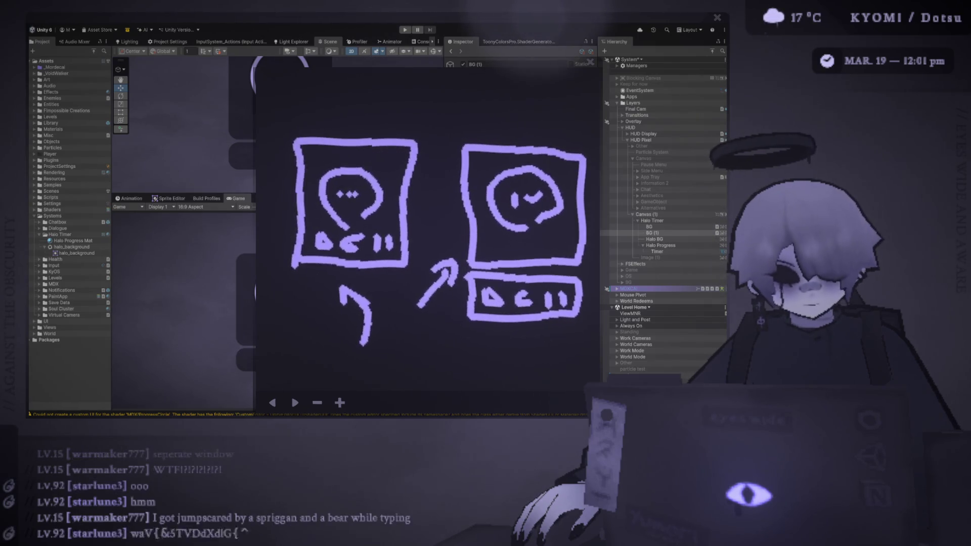
Step: Label the sketches 1 and 2, then shrink the sketch window
left_click_drag(310, 98, 306, 118)
left_click_drag(473, 105, 490, 125)
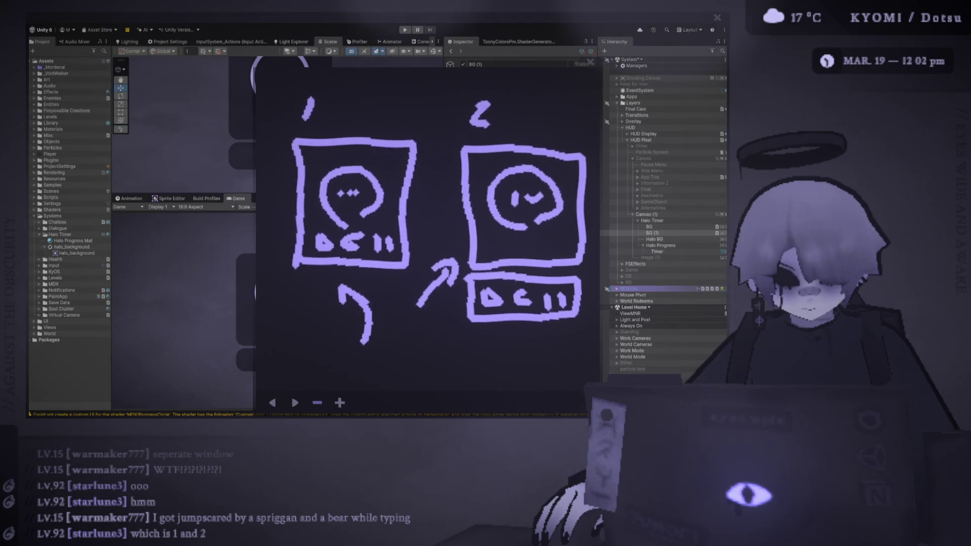
left_click_drag(487, 52, 626, 68)
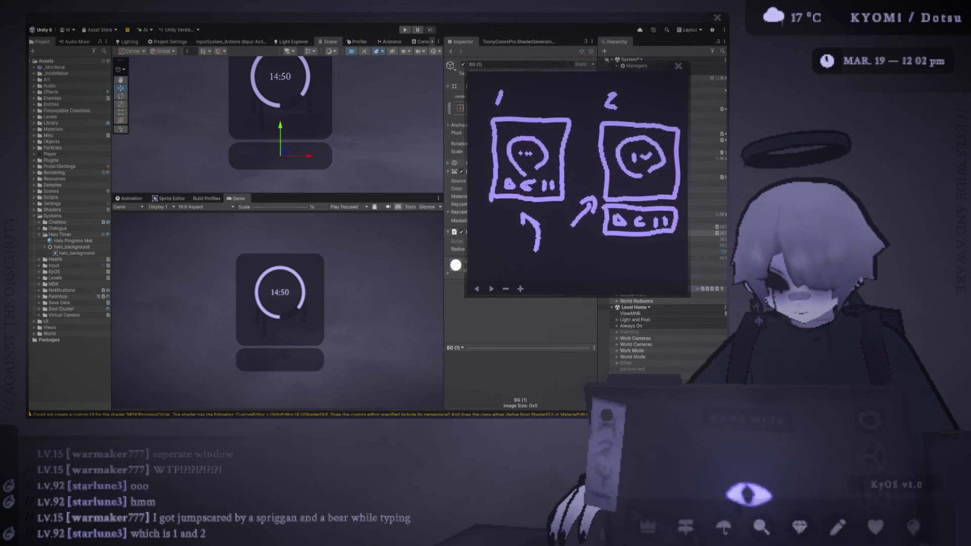
Step: Move the sketch window aside and close it
mouse_move(600, 67)
left_mouse_down()
mouse_move(782, 76)
mouse_move(472, 85)
mouse_move(417, 69)
left_mouse_up()
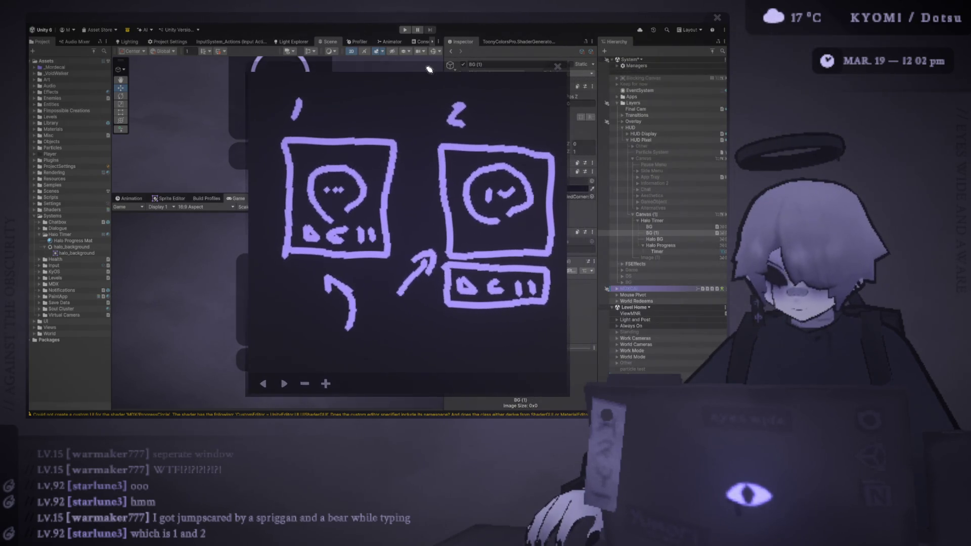
left_click(558, 66)
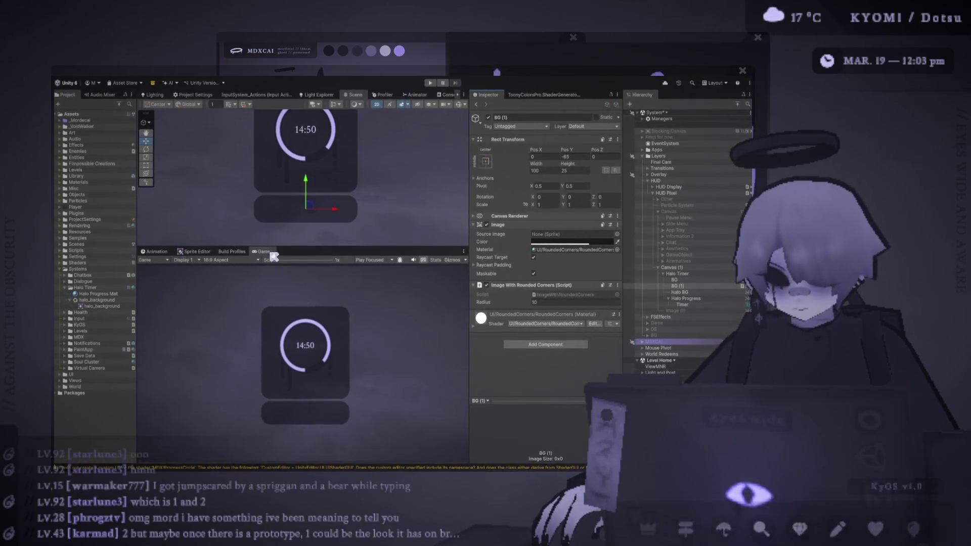
Step: Duplicate the Halo Timer card and place the copy to the right of the original
scroll(295, 175, "down", 1)
scroll(303, 202, "down", 1)
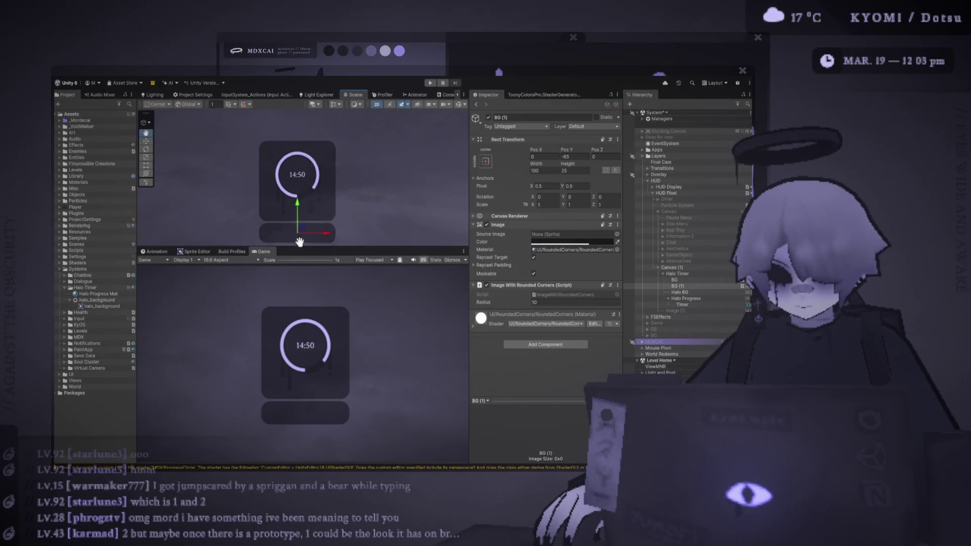
left_click_drag(328, 248, 313, 334)
scroll(282, 218, "down", 2)
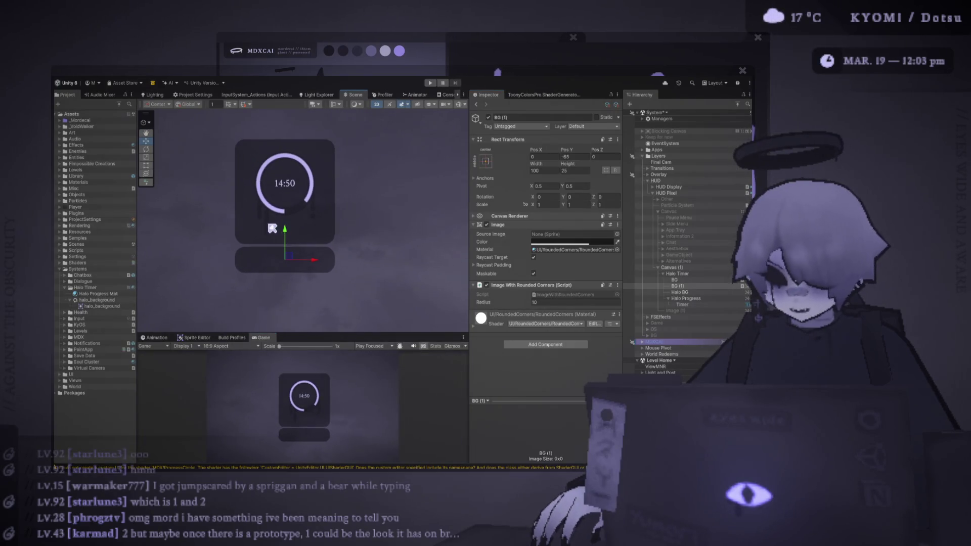
left_click(664, 273)
key("ctrl+d")
mouse_move(291, 202)
left_mouse_down()
mouse_move(438, 212)
mouse_move(331, 202)
mouse_move(336, 216)
mouse_move(369, 210)
left_mouse_up()
Step: Delete the right card's bottom bar, leaving only the ring panel
scroll(336, 216, "down", 1)
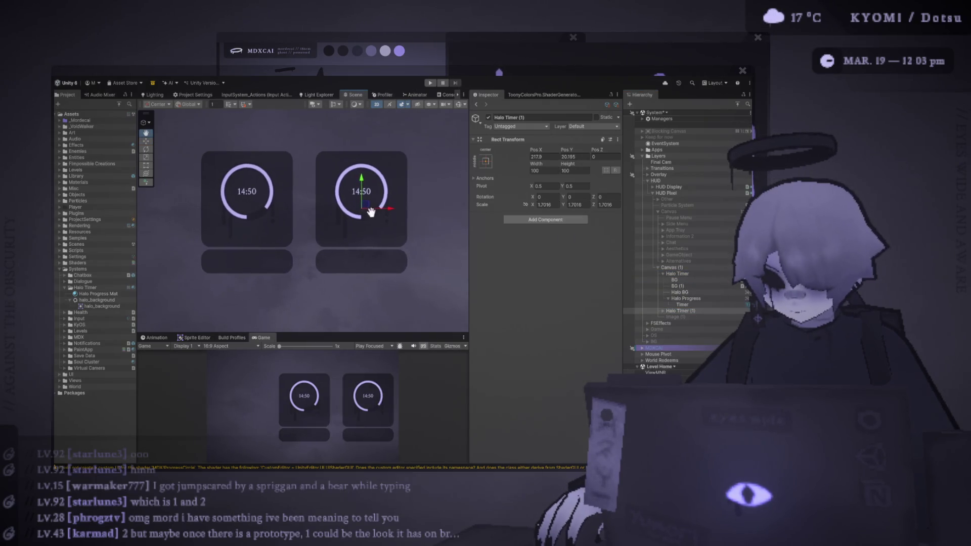
left_click(358, 134)
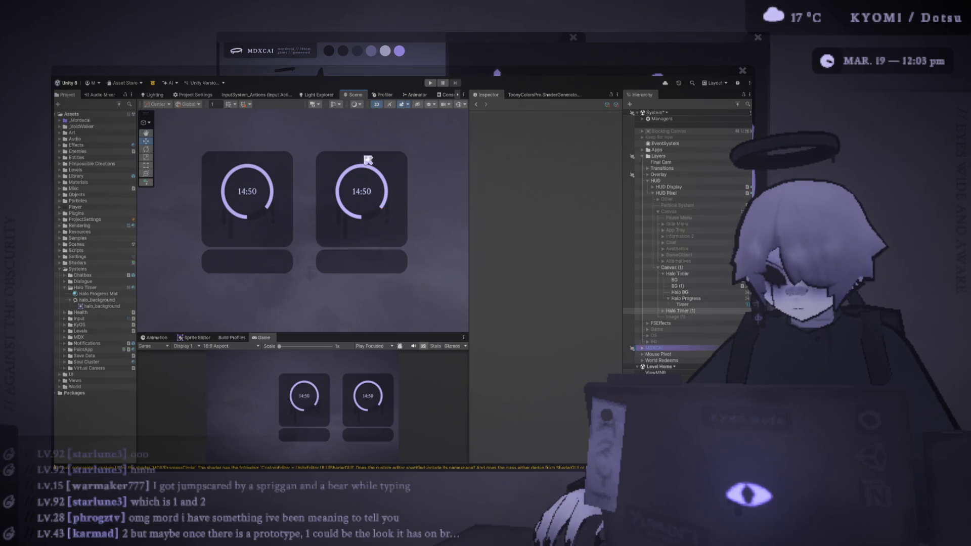
left_click(675, 304)
left_click(382, 266)
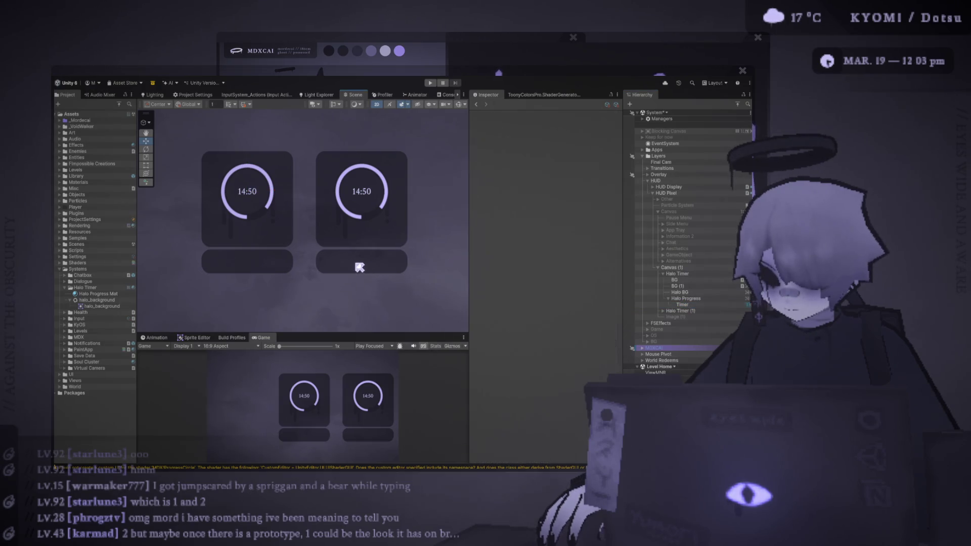
left_click(369, 263)
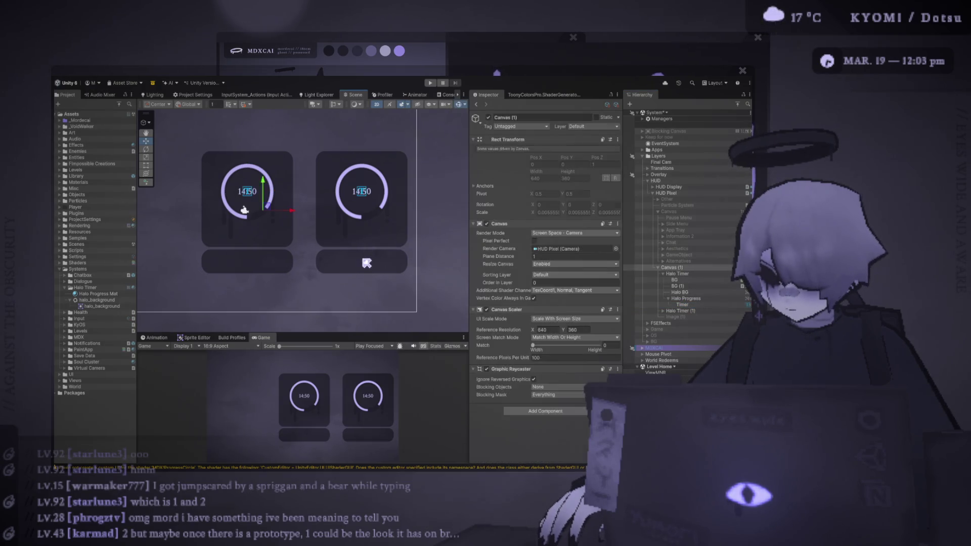
key("Delete")
key("q")
left_click_drag(246, 192, 235, 191)
key("w")
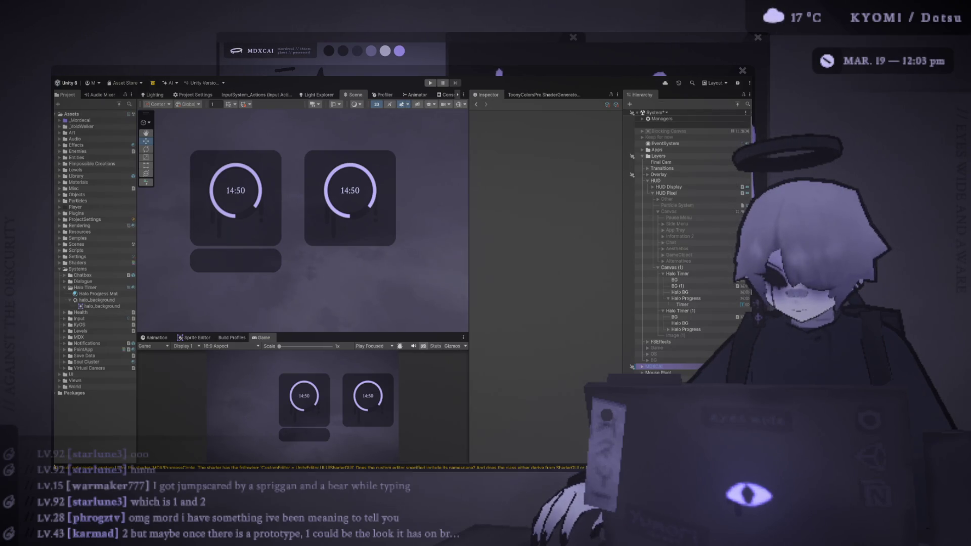
mouse_move(437, 338)
left_mouse_down()
mouse_move(449, 219)
mouse_move(366, 96)
mouse_move(359, 122)
left_mouse_up()
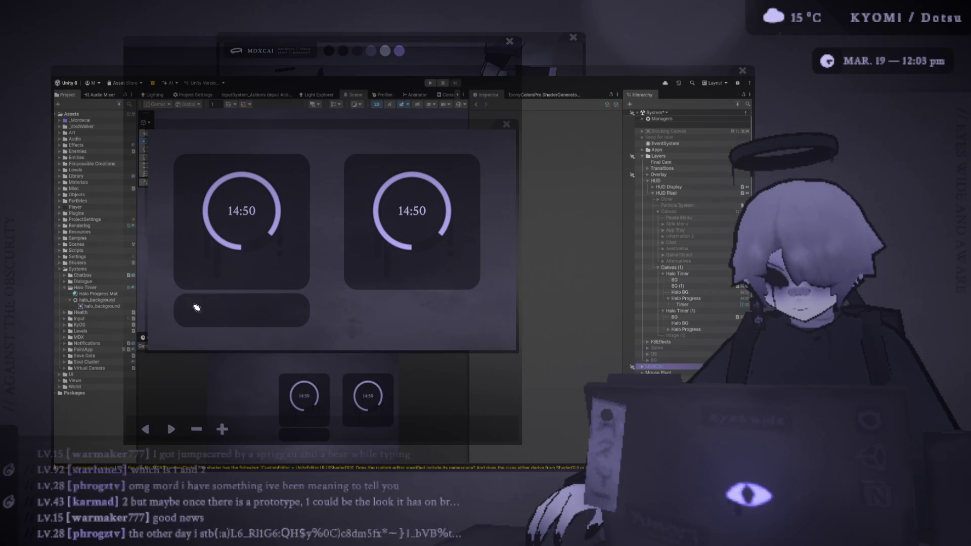
Step: Mark icons on both cards and number the left layout 2 and the right 1
left_click_drag(286, 312, 277, 324)
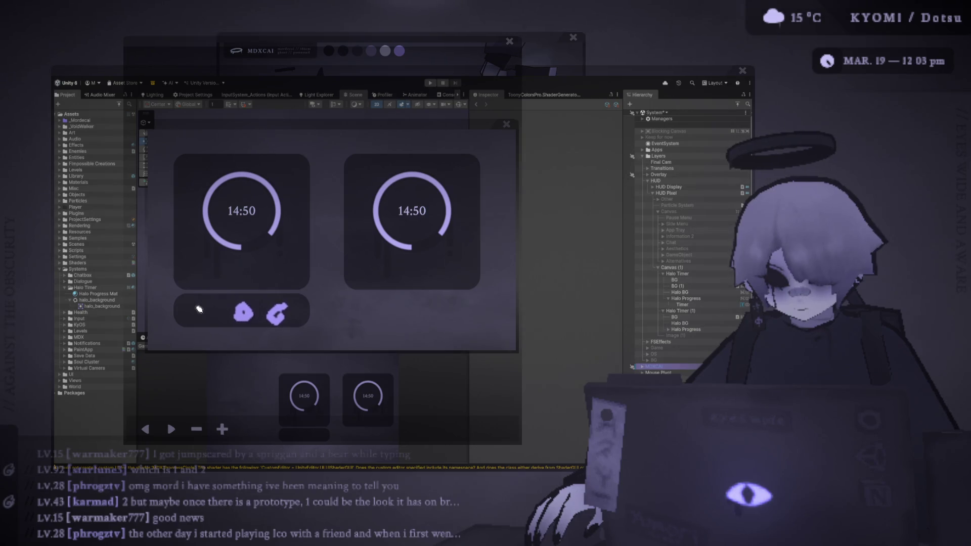
mouse_move(203, 304)
left_mouse_down()
mouse_move(185, 298)
mouse_move(207, 317)
mouse_move(187, 307)
left_mouse_up()
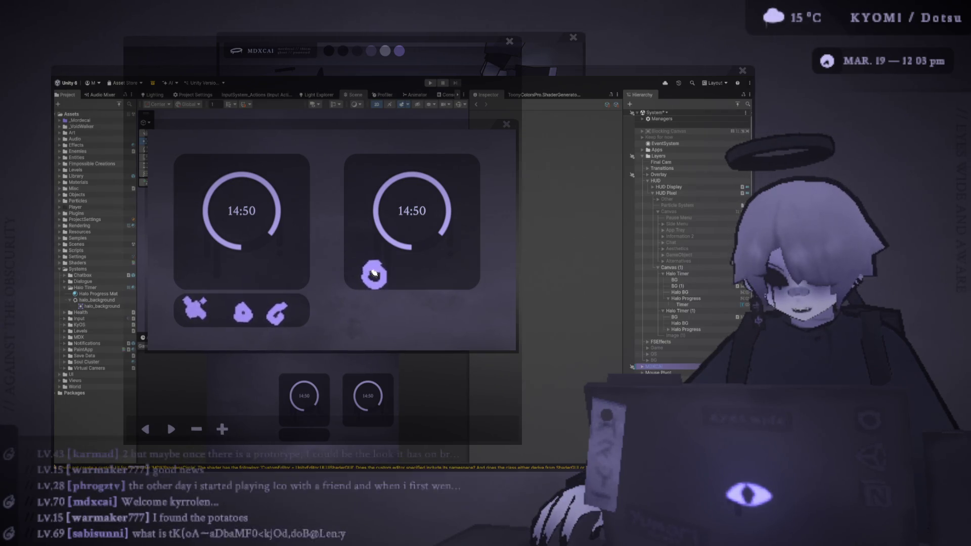
left_click_drag(368, 273, 365, 279)
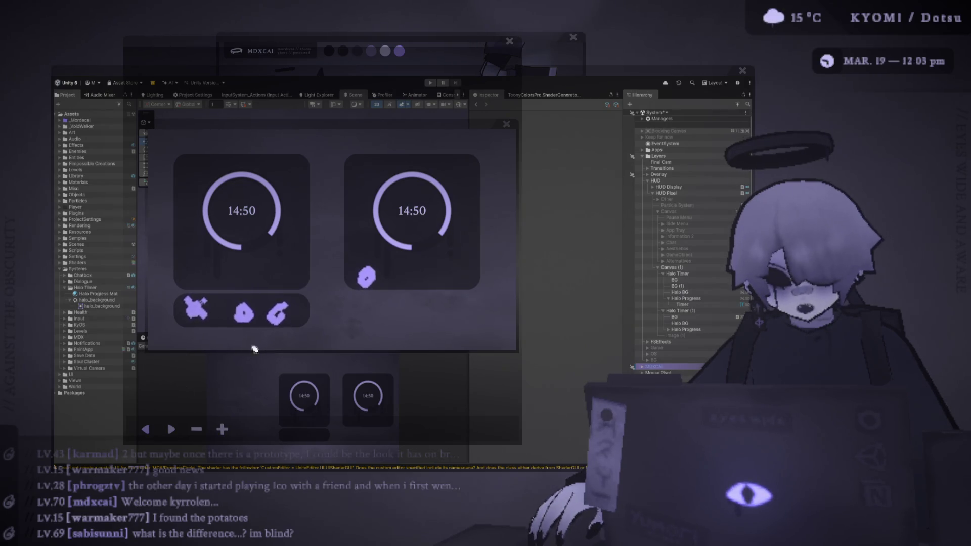
left_click_drag(230, 377, 230, 354)
mouse_move(410, 351)
left_mouse_down()
mouse_move(428, 350)
mouse_move(432, 374)
left_mouse_up()
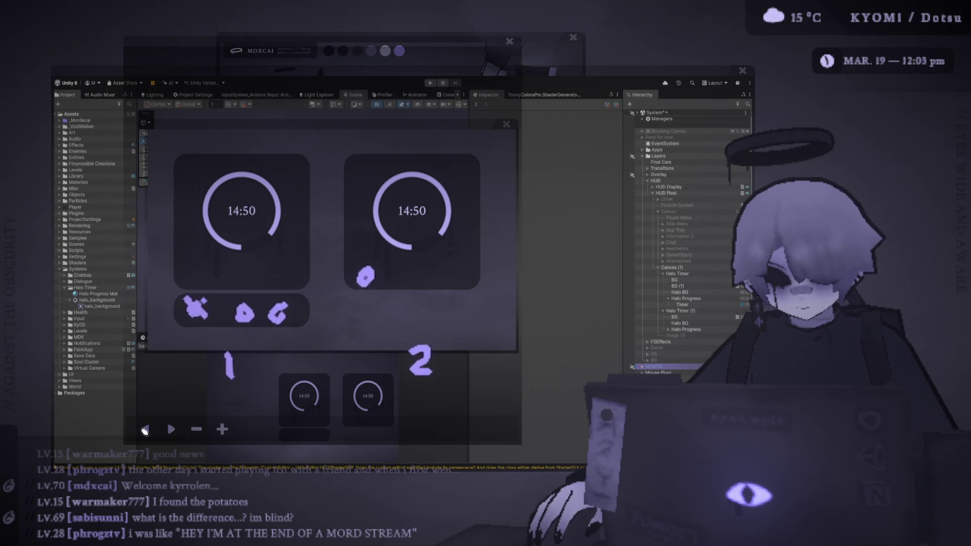
left_click(145, 430)
left_click_drag(223, 357, 263, 380)
left_click_drag(414, 349, 412, 379)
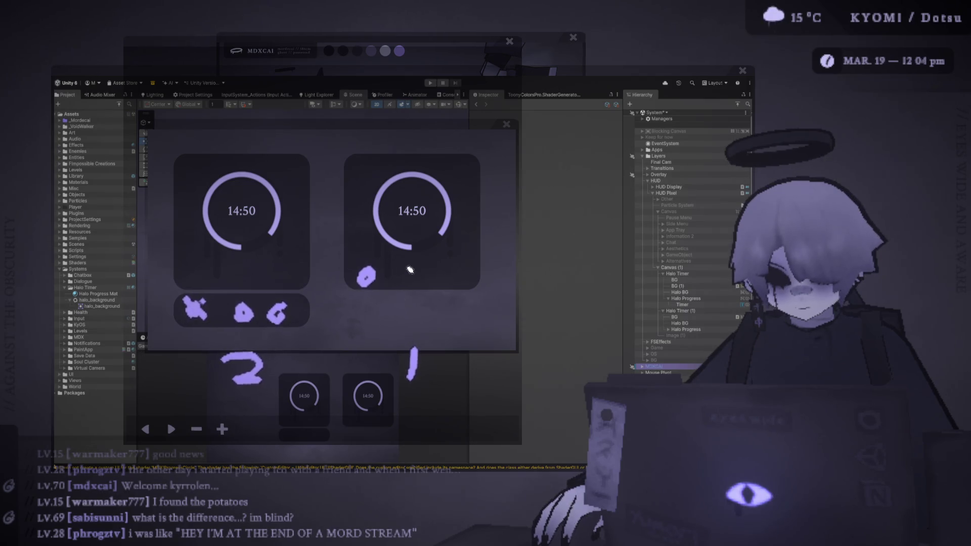
Step: Add two more icon marks in the right card, an arrow, and circle the left layout
left_click_drag(404, 268, 402, 285)
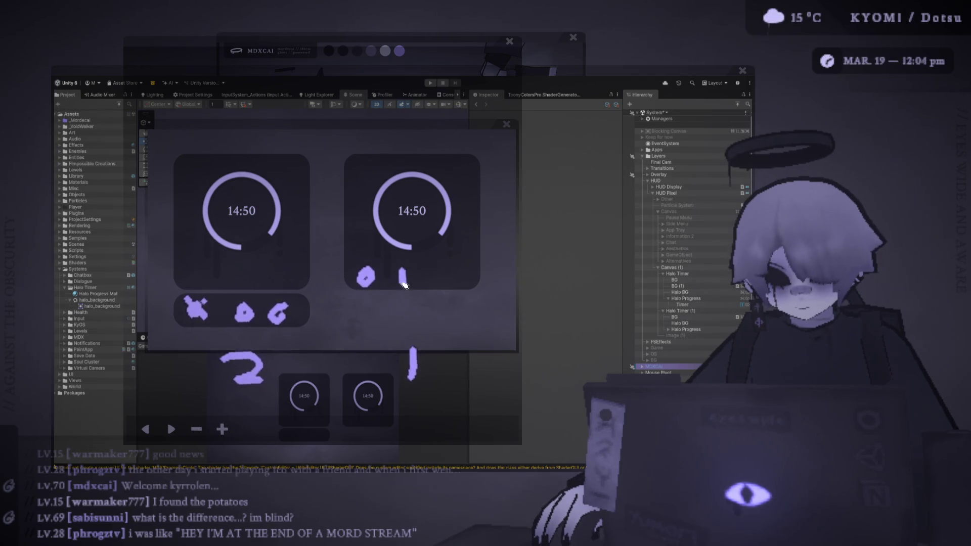
mouse_move(455, 264)
left_mouse_down()
mouse_move(463, 287)
mouse_move(449, 273)
left_mouse_up()
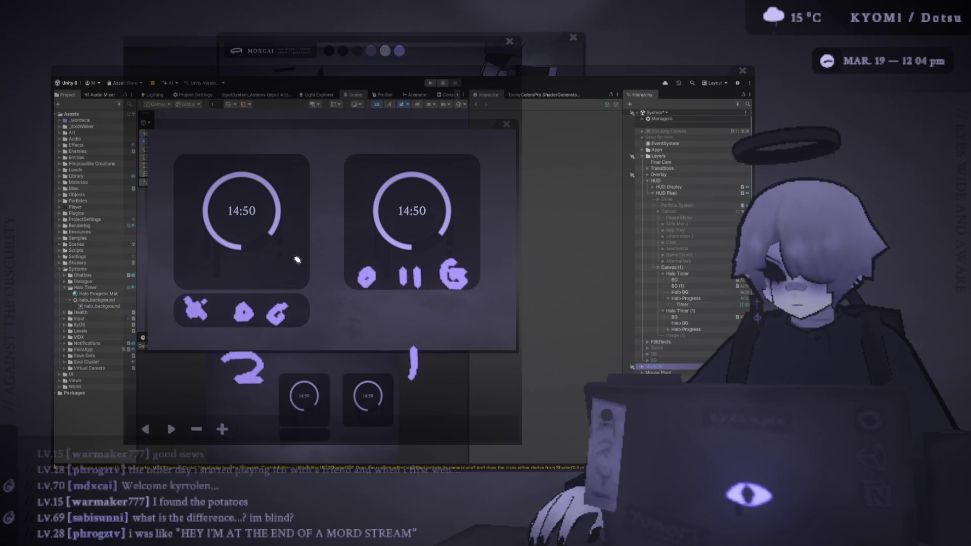
left_click_drag(366, 324, 348, 335)
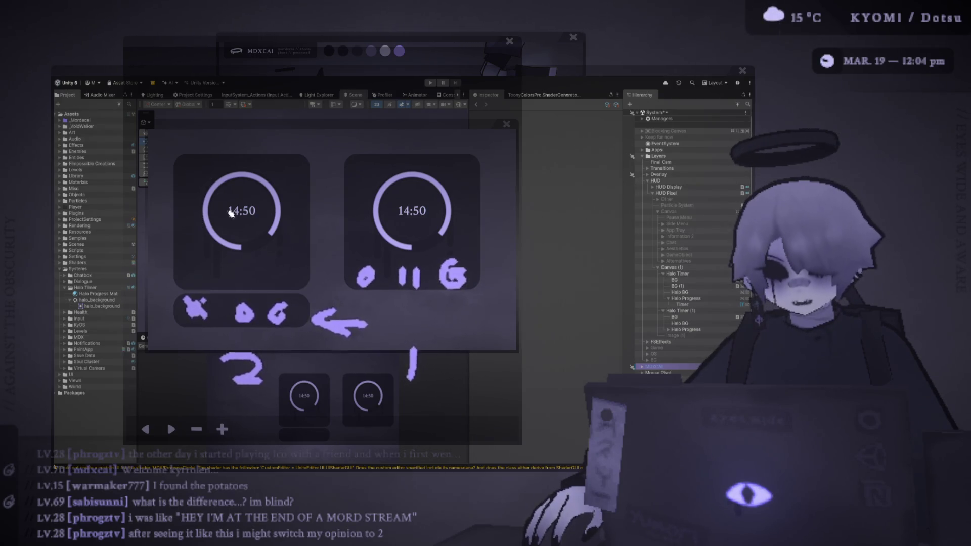
mouse_move(183, 165)
left_mouse_down()
mouse_move(273, 268)
mouse_move(179, 158)
left_mouse_up()
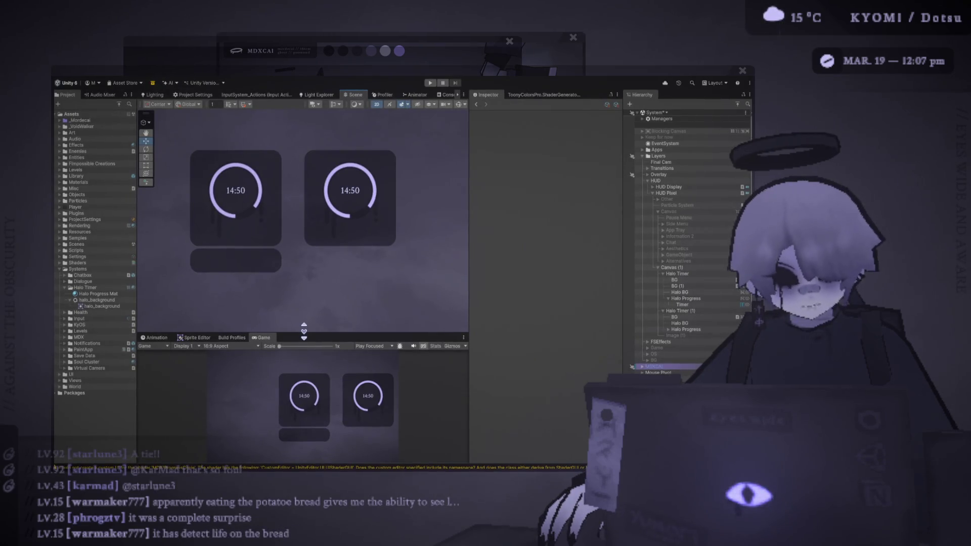
Step: Move Halo Progress, Timer and Halo BG slightly down inside the left card
scroll(288, 174, "up", 2)
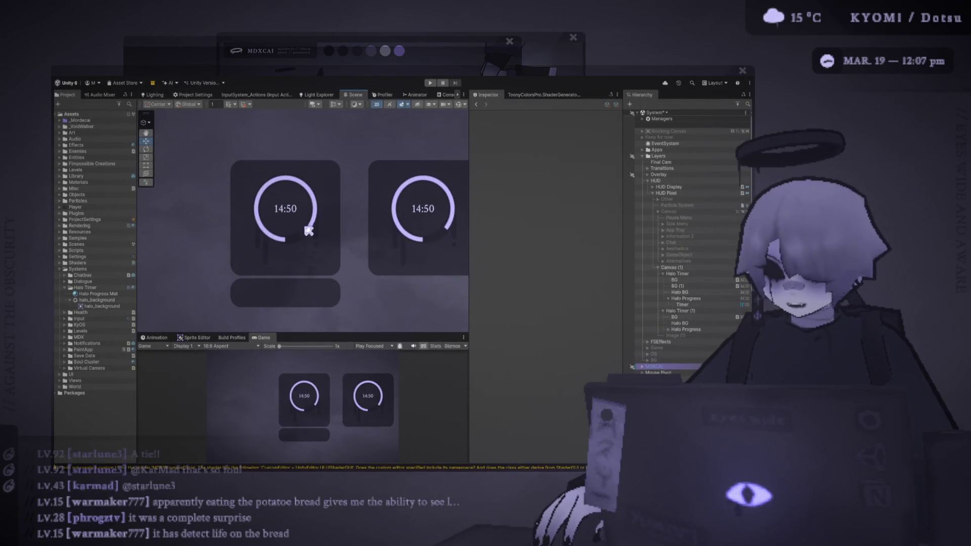
left_click_drag(470, 329, 529, 329)
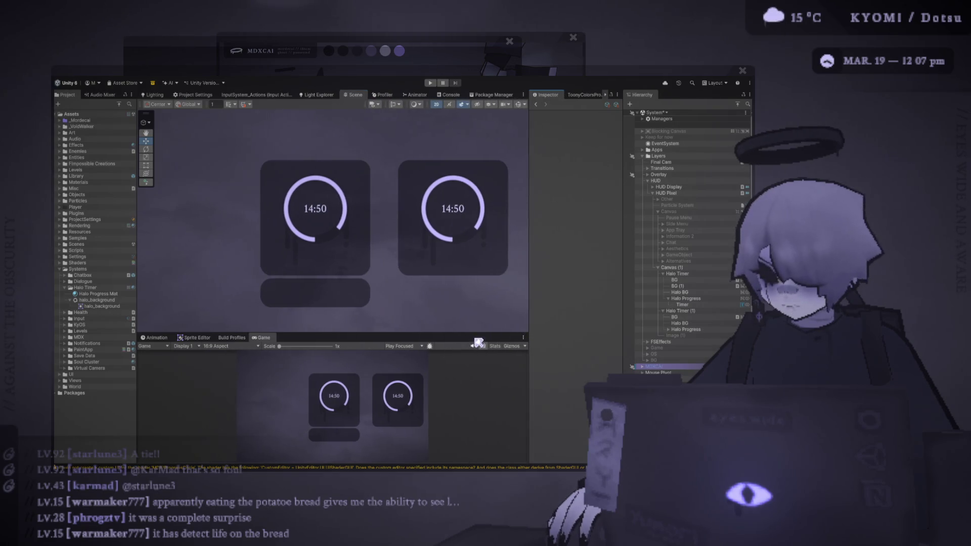
left_click(710, 299)
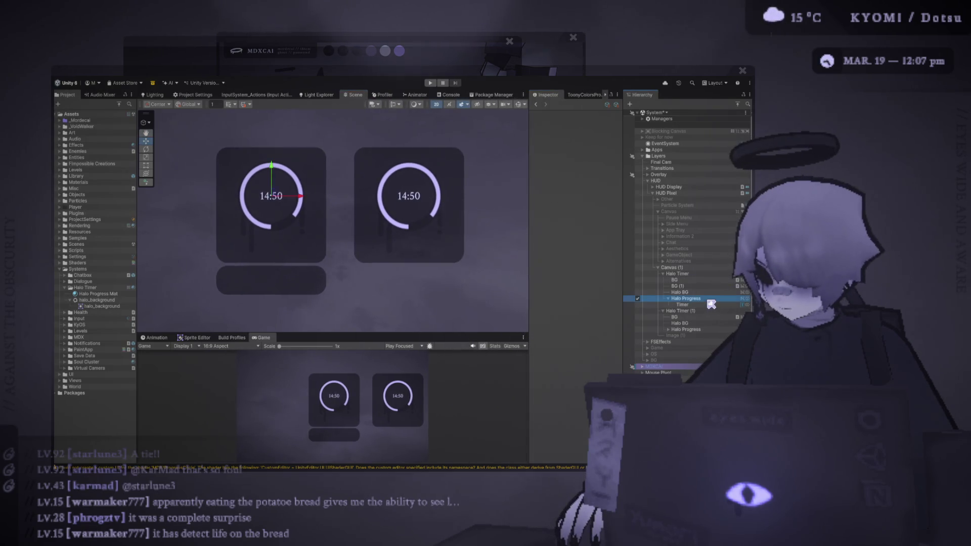
left_click_drag(274, 166, 274, 171)
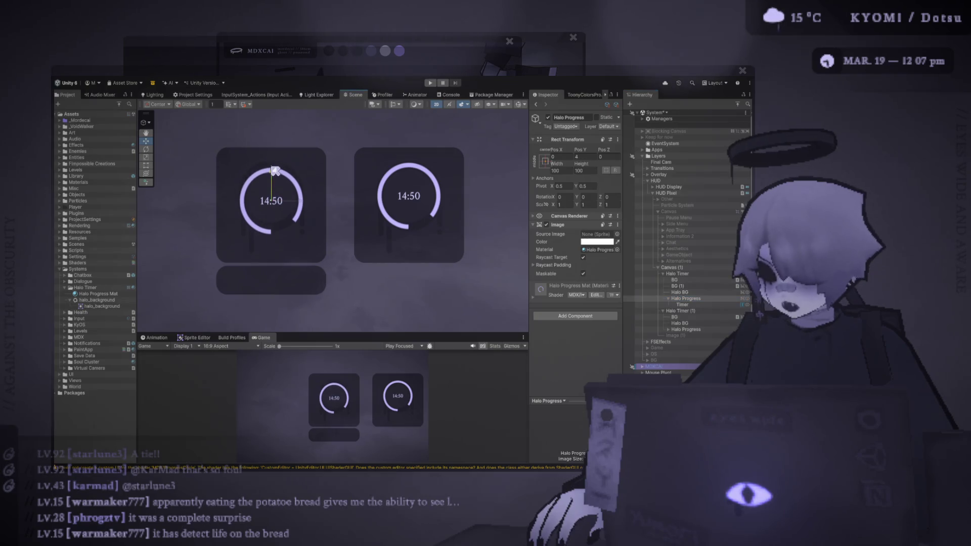
key("ctrl+z")
left_click(682, 305, "ctrl")
left_click(698, 292, "ctrl")
left_click_drag(276, 173, 276, 177)
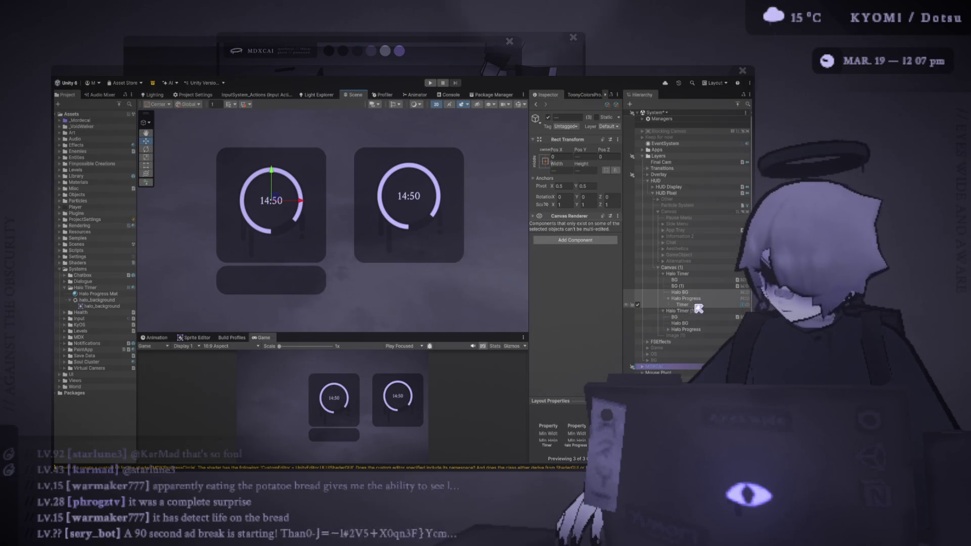
left_click(690, 287)
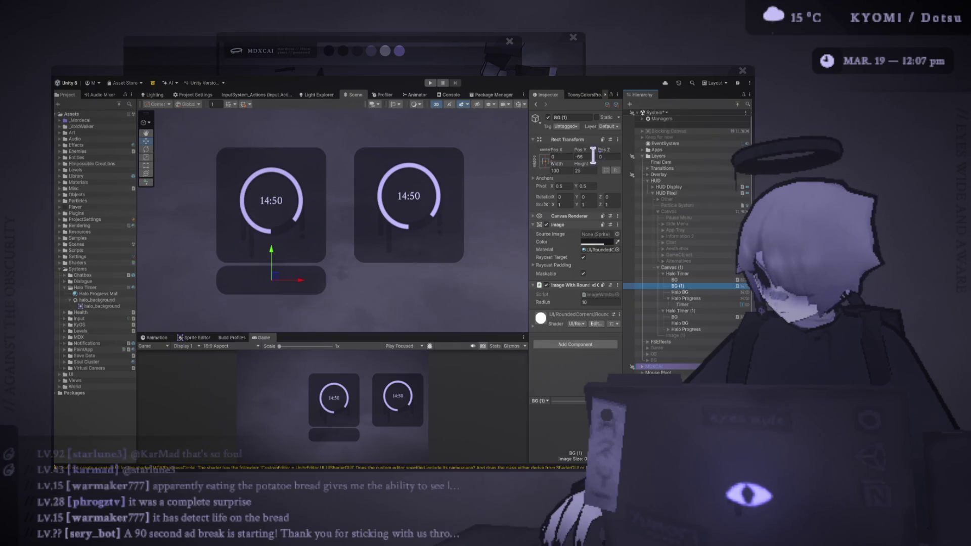
key("ctrl+z")
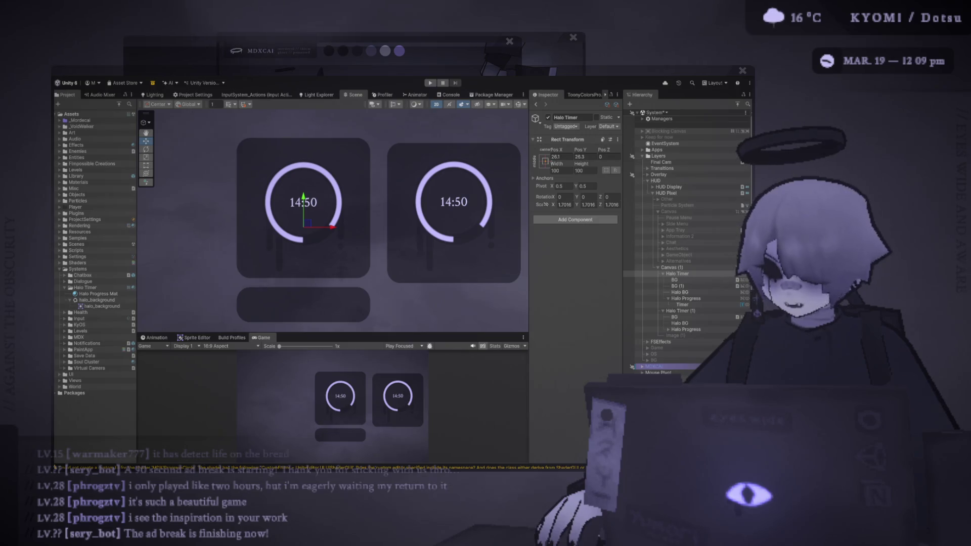
Step: Duplicate the bottom bar into a 22×22 circle slot with radius 13 at its left end
scroll(403, 264, "down", 2)
mouse_move(370, 268)
left_mouse_down()
mouse_move(319, 248)
mouse_move(280, 250)
left_mouse_up()
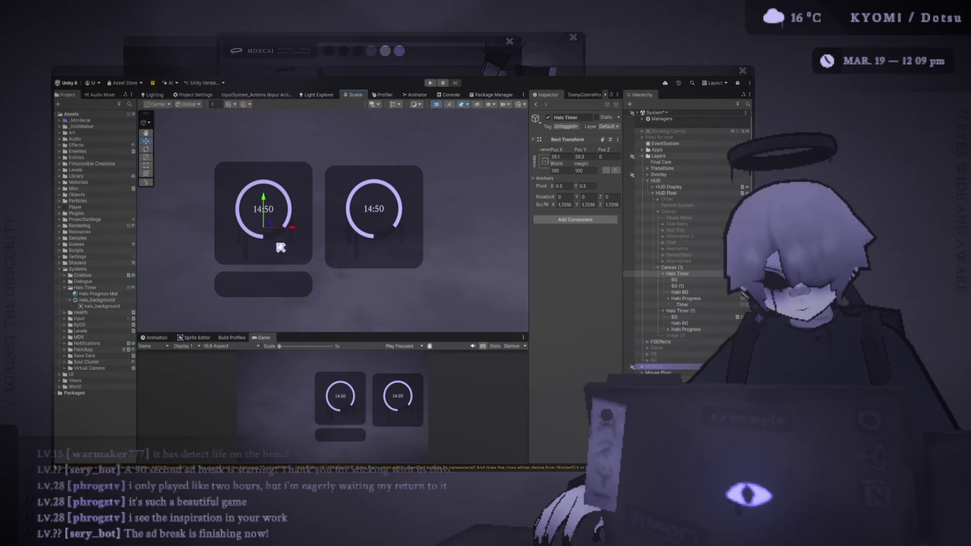
left_click(677, 286)
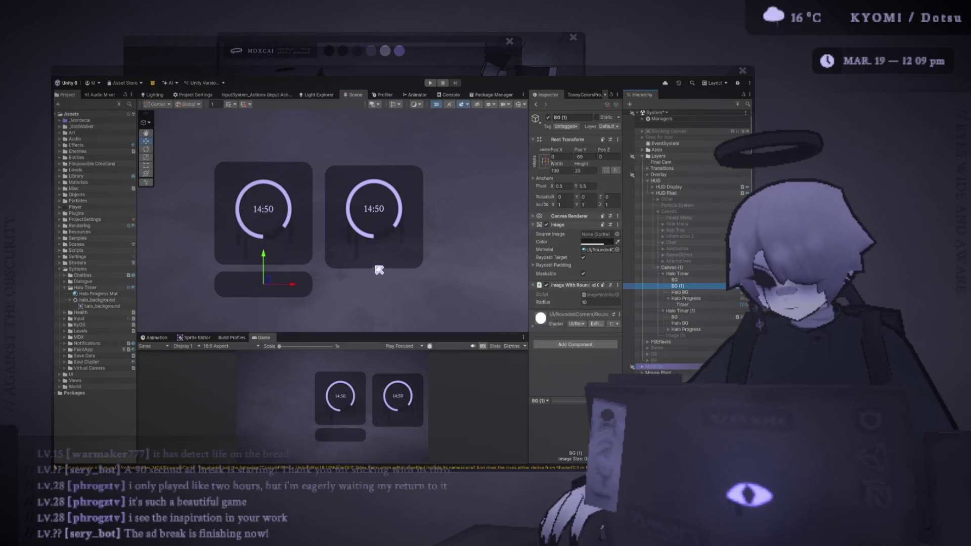
key("ctrl+d")
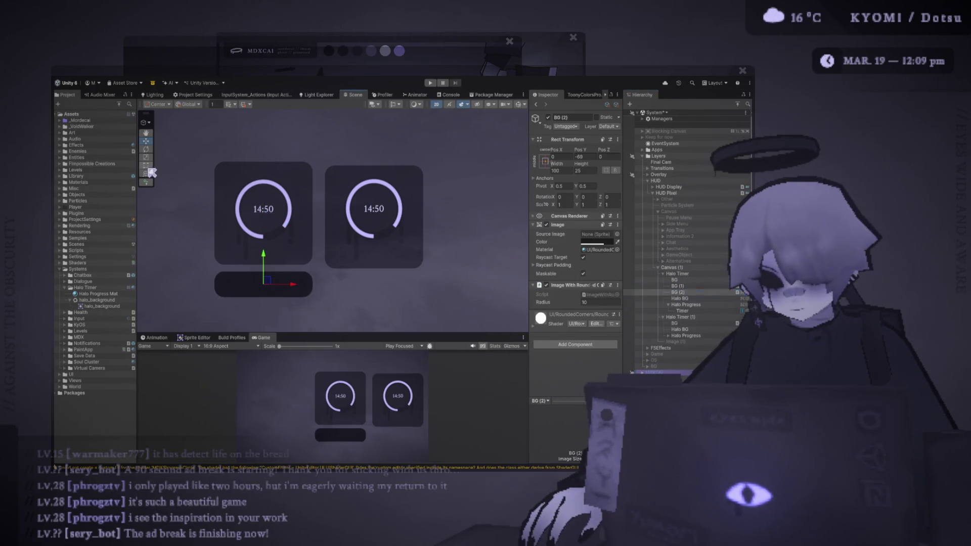
left_click(147, 166)
mouse_move(313, 281)
left_mouse_down()
mouse_move(238, 279)
mouse_move(247, 284)
left_mouse_up()
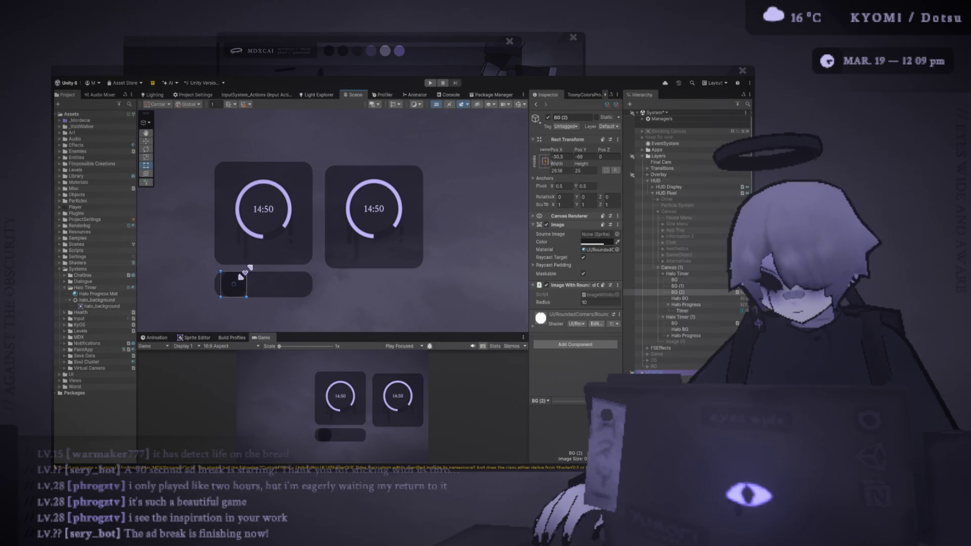
left_click(597, 301)
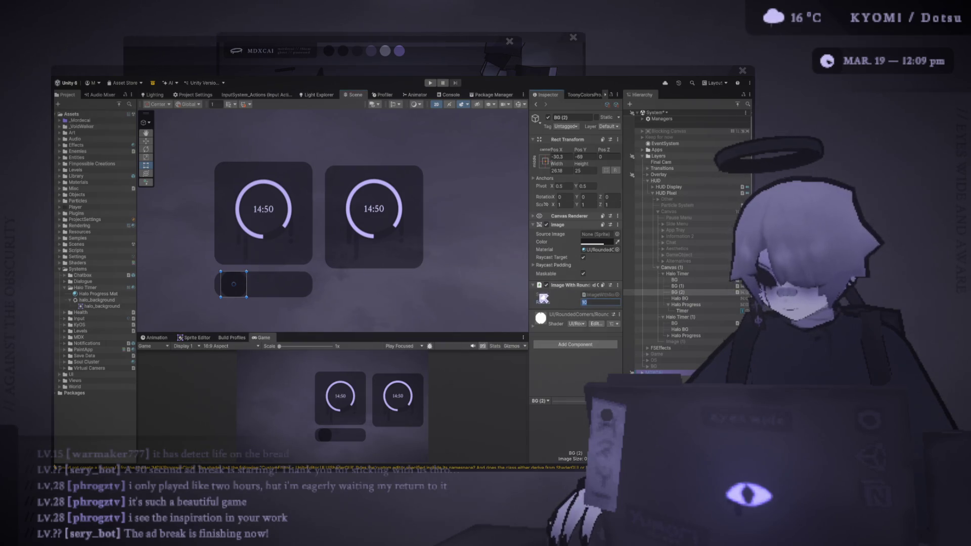
type("20")
key("BackSpace")
key("BackSpace")
type("13")
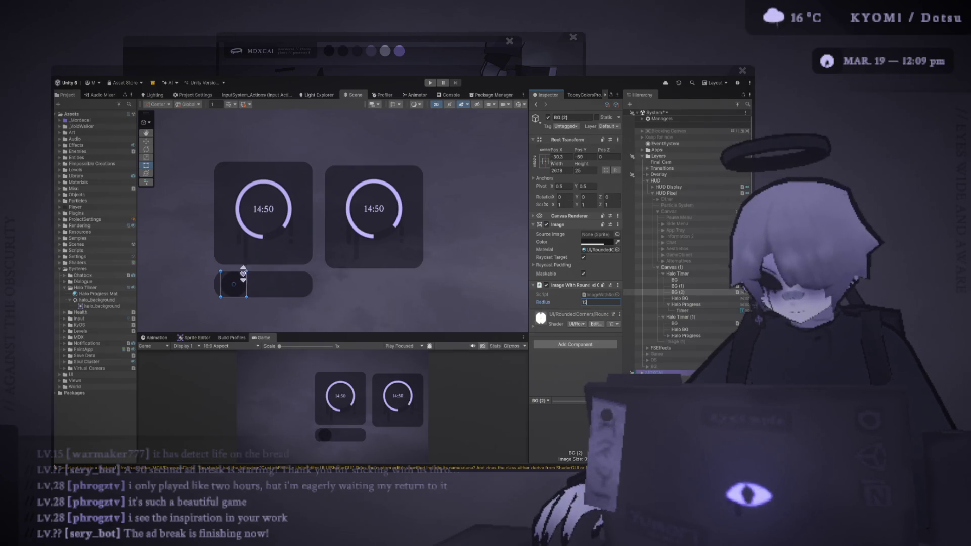
left_click_drag(247, 272, 243, 274)
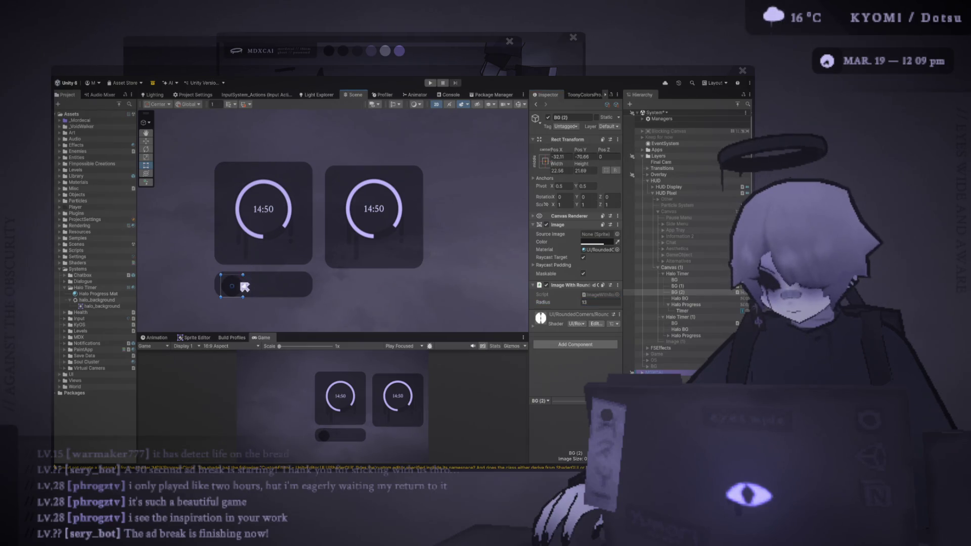
Step: Duplicate the circle into a rounded-square slot with radius 5 to its right
key("ctrl+d")
left_click_drag(244, 286, 277, 281)
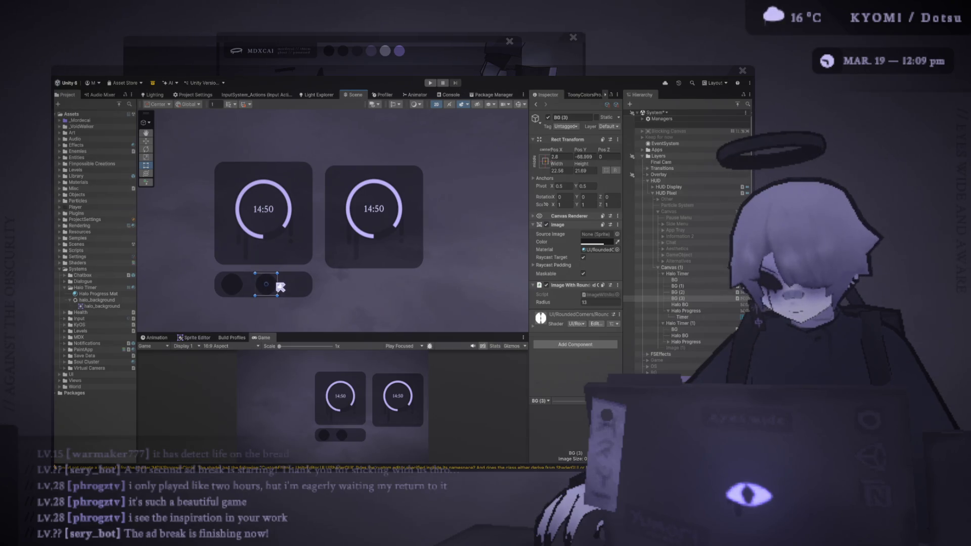
left_click(589, 302)
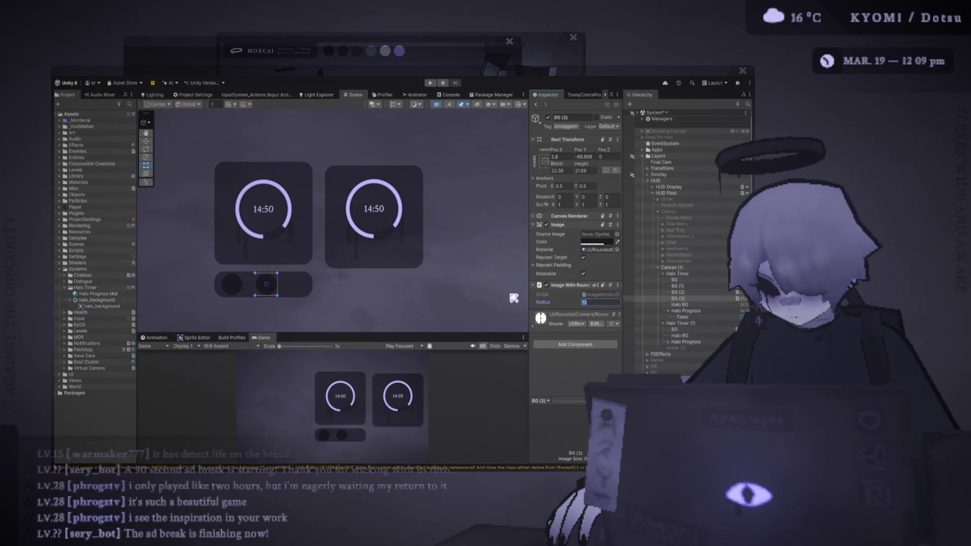
type("5")
left_click(244, 291)
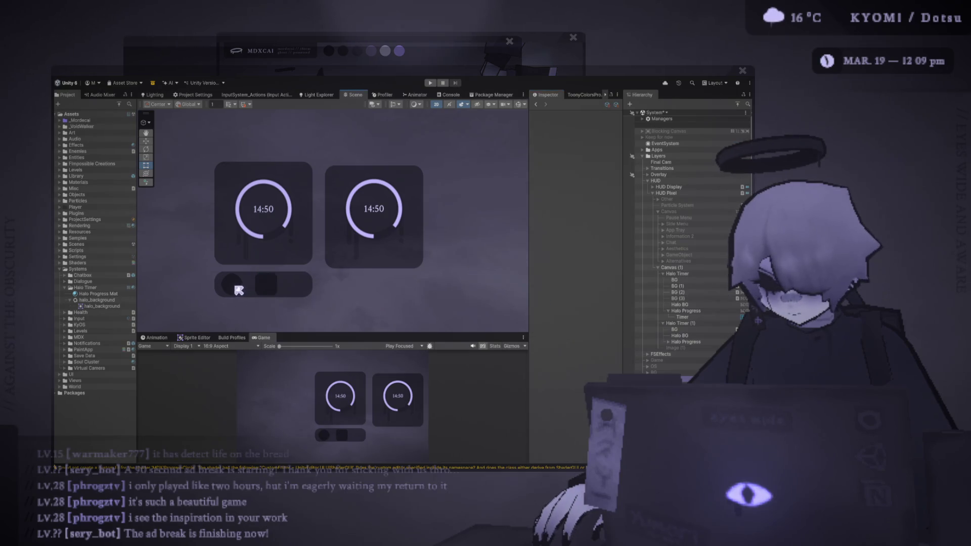
left_click(709, 340)
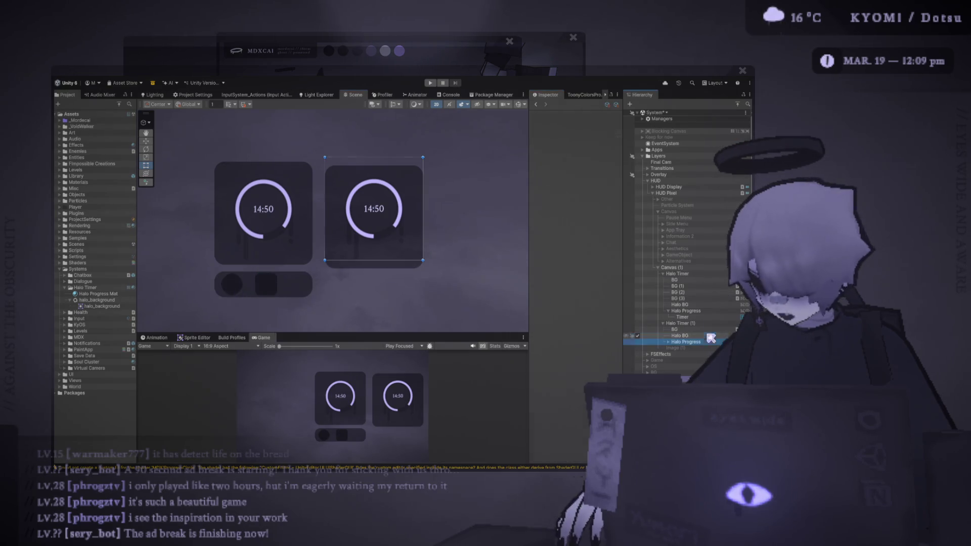
Step: Move the square slot to the bar's left end and duplicate it into a third slot
left_click(698, 293)
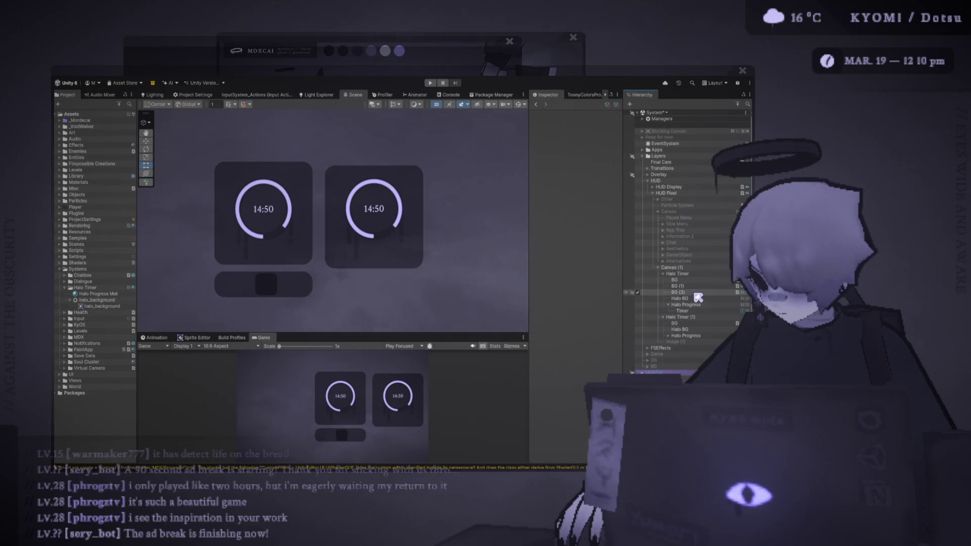
left_click(248, 289)
mouse_move(248, 288)
left_mouse_down()
mouse_move(243, 282)
mouse_move(309, 288)
left_mouse_up()
key("ctrl+d")
key("ctrl+d")
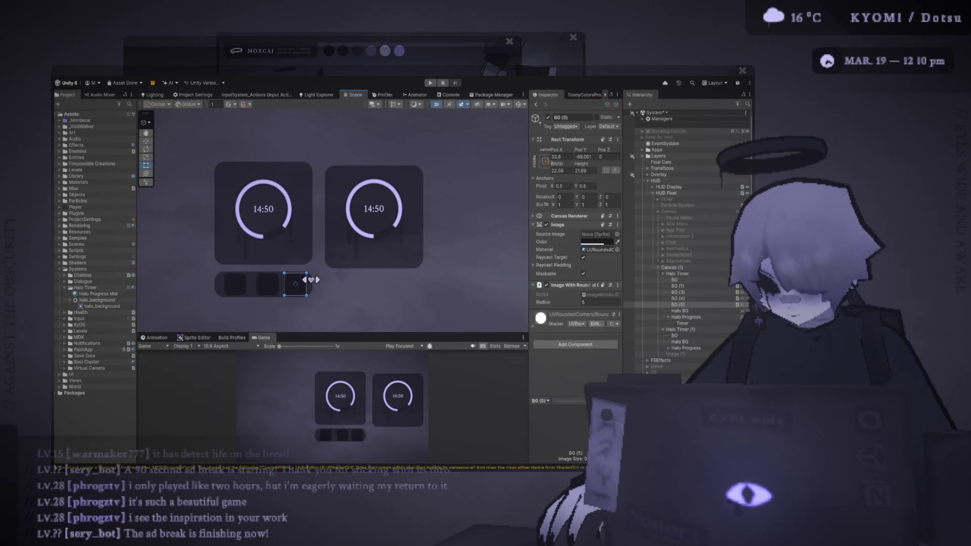
Step: Set the corner radius of all three slots to 10, making them circles
left_click(700, 304)
left_click(678, 292, "shift")
left_click(592, 302)
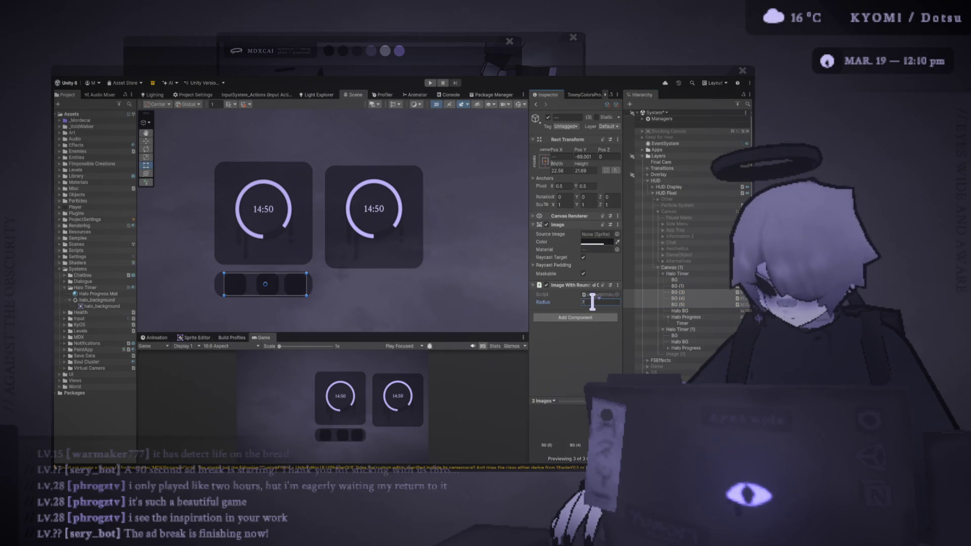
key("BackSpace")
type("15")
key("BackSpace")
type("0")
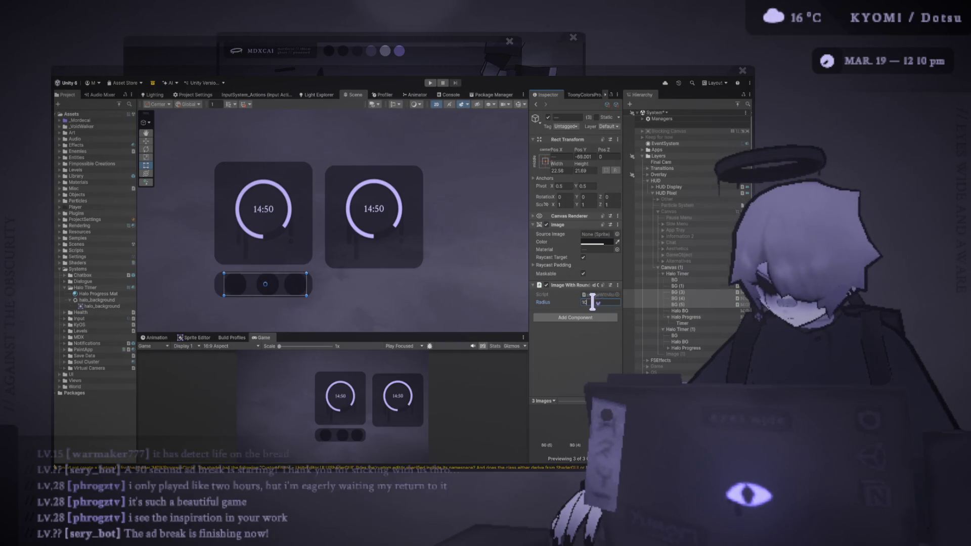
left_click(268, 287)
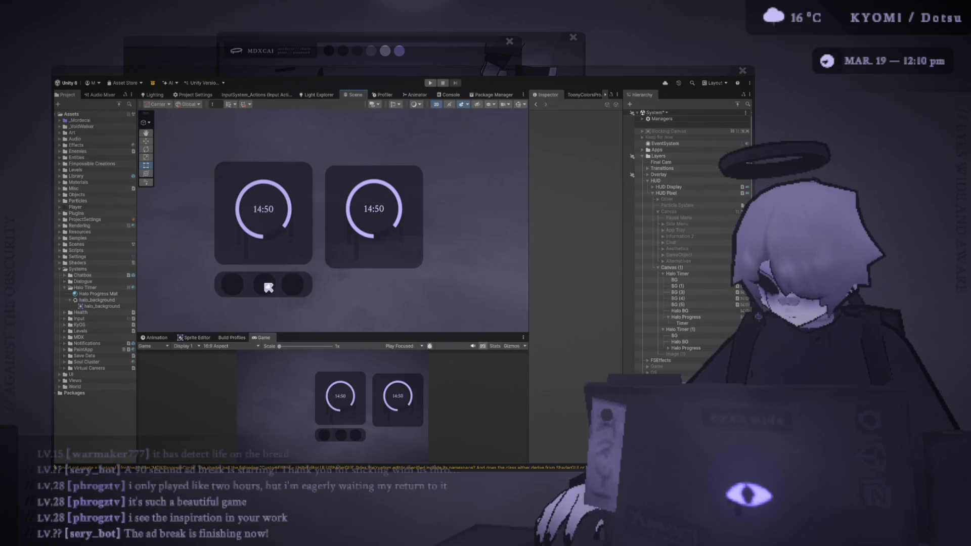
Step: Reselect the three round slots to check their spacing in the bottom bar
scroll(334, 285, "down", 5)
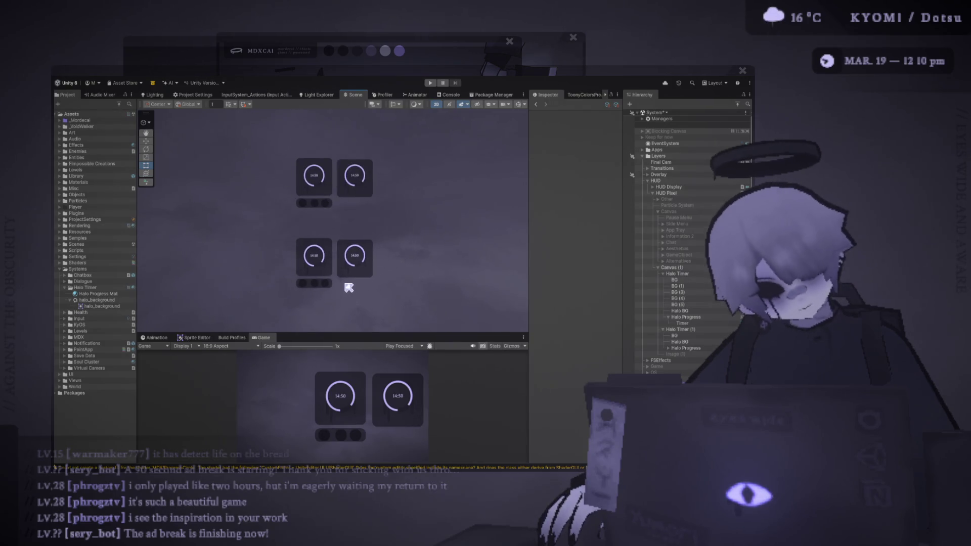
scroll(347, 276, "up", 3)
left_click(707, 305)
left_click(698, 293, "shift")
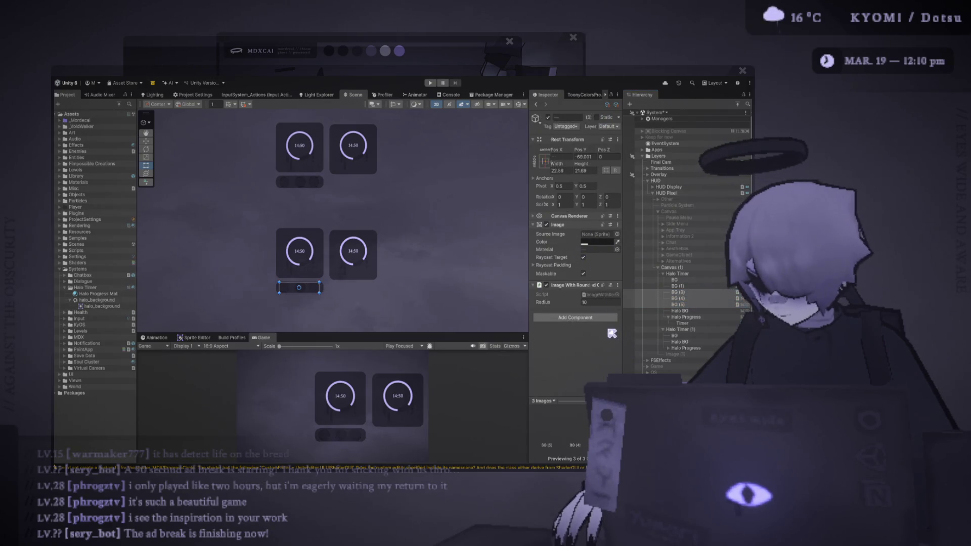
left_click(292, 288)
scroll(260, 260, "up", 3)
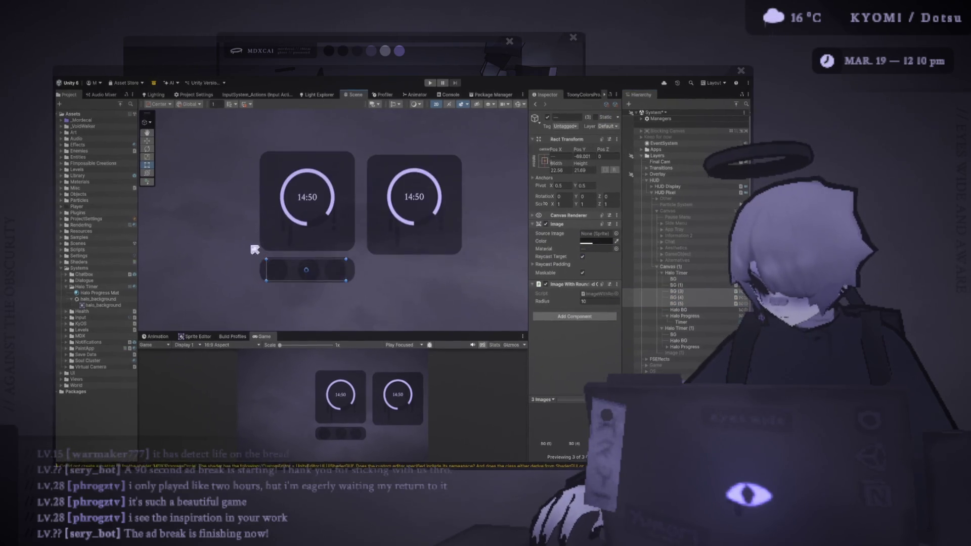
key("t")
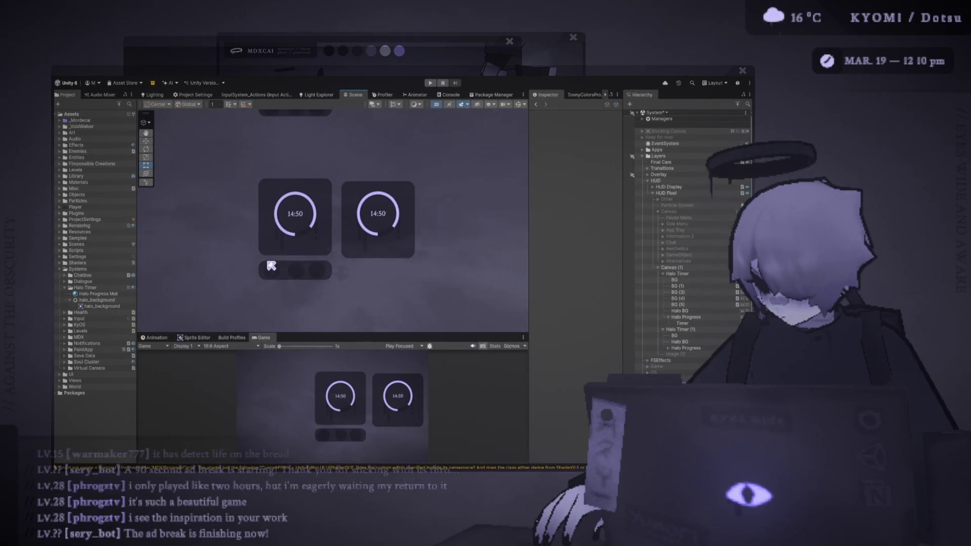